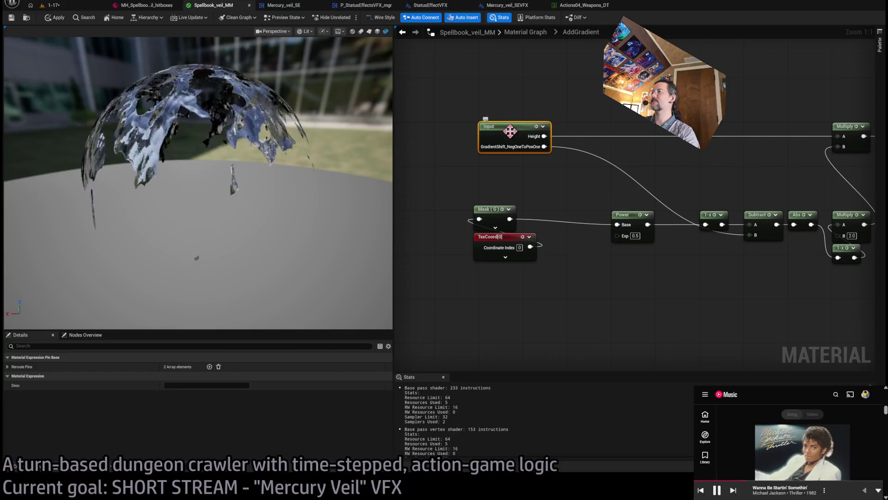
# Step: Add a third AddGradient input pin named Thinness and open the subgraph
pyautogui.click(525, 32)
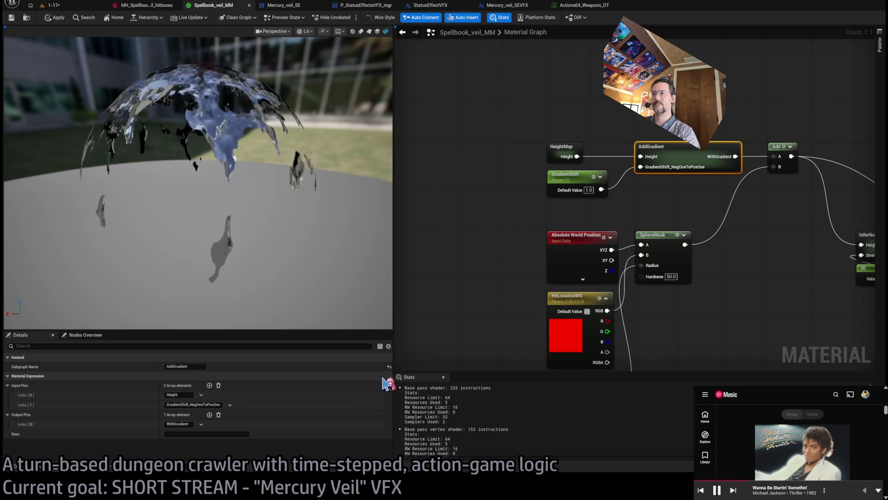
pyautogui.click(209, 386)
pyautogui.write('Thinne')
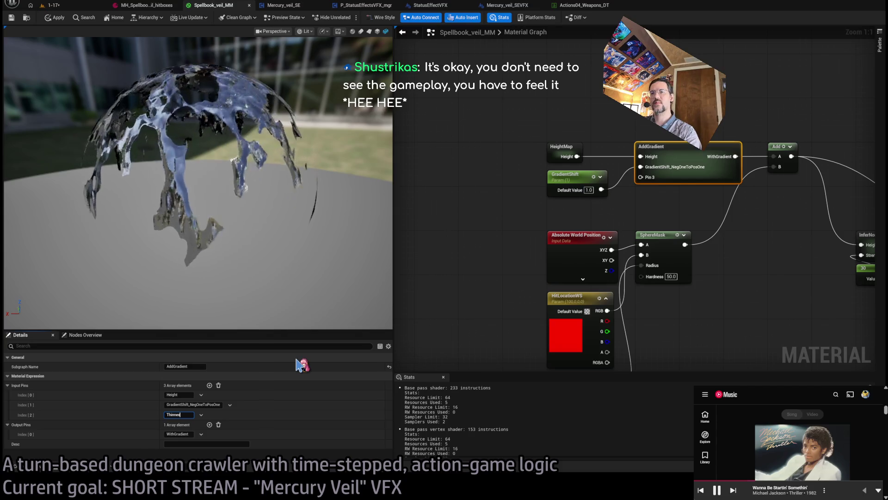
pyautogui.write('s')
pyautogui.press('Return')
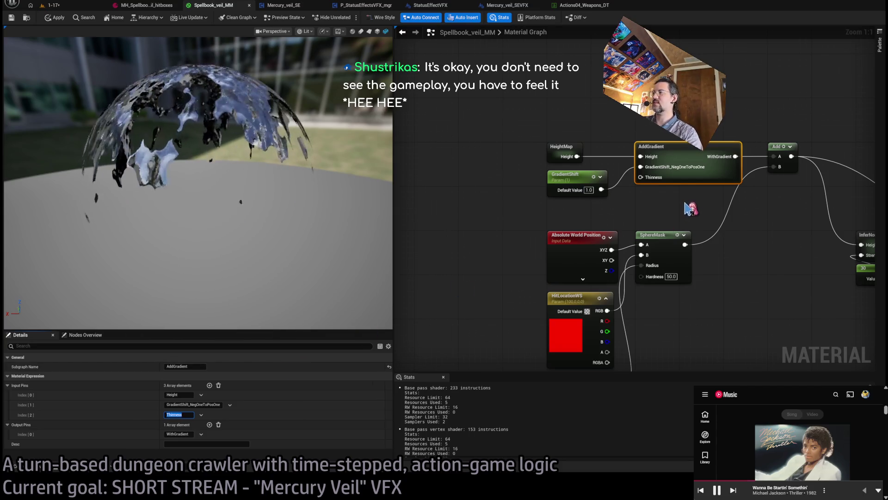
pyautogui.doubleClick(699, 153)
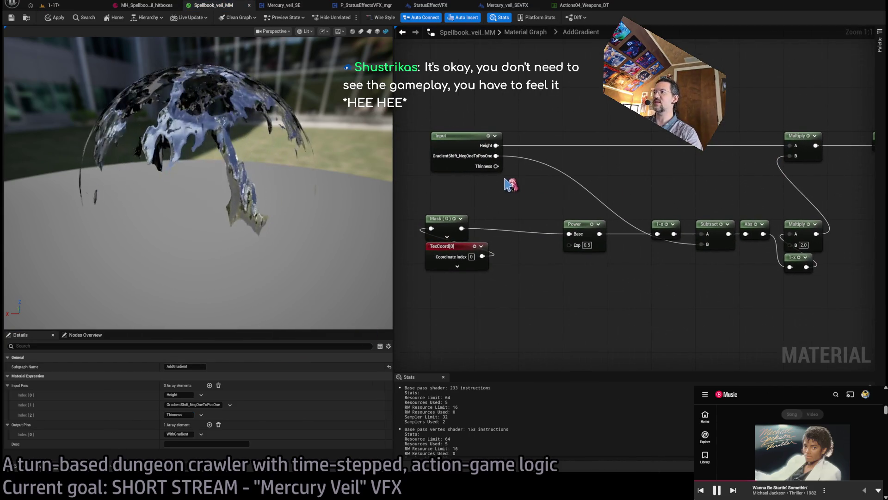
# Step: Add a Lerp feeding Power's exponent, with the Thinness input wired to its Alpha
pyautogui.moveTo(569, 245); pyautogui.dragTo(584, 276)
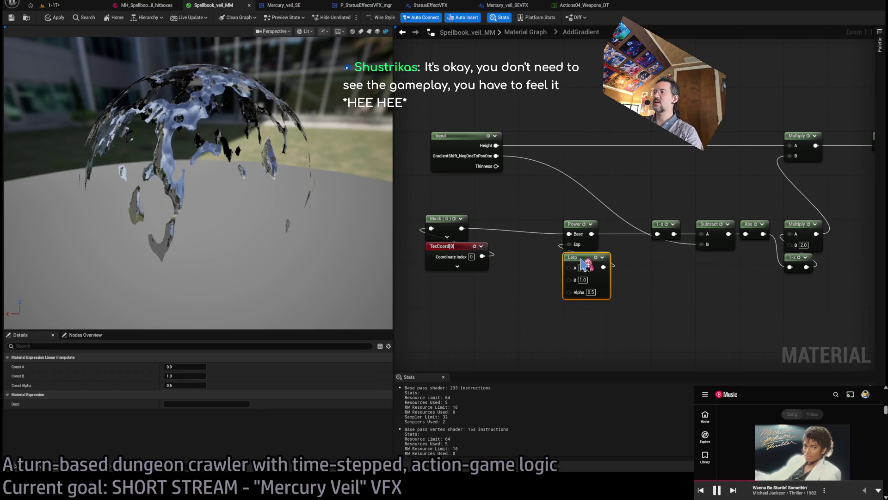
pyautogui.moveTo(496, 166)
pyautogui.mouseDown()
pyautogui.moveTo(531, 267)
pyautogui.moveTo(569, 291)
pyautogui.mouseUp()
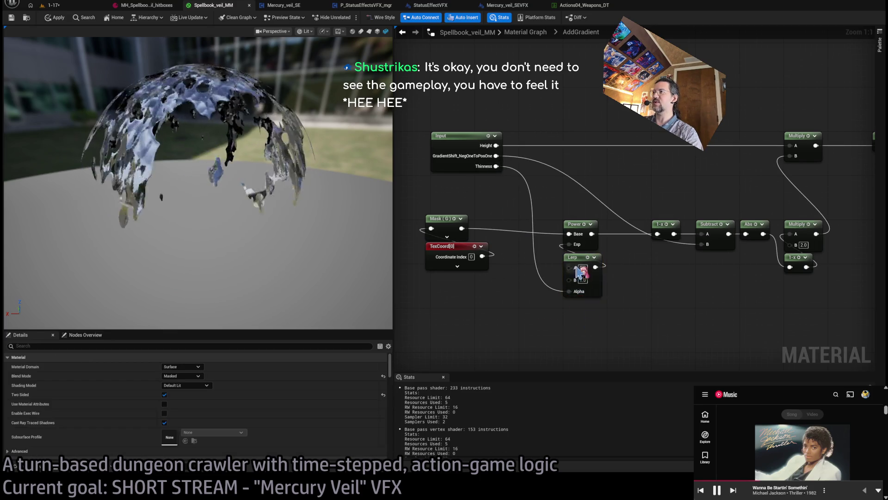
pyautogui.click(486, 162)
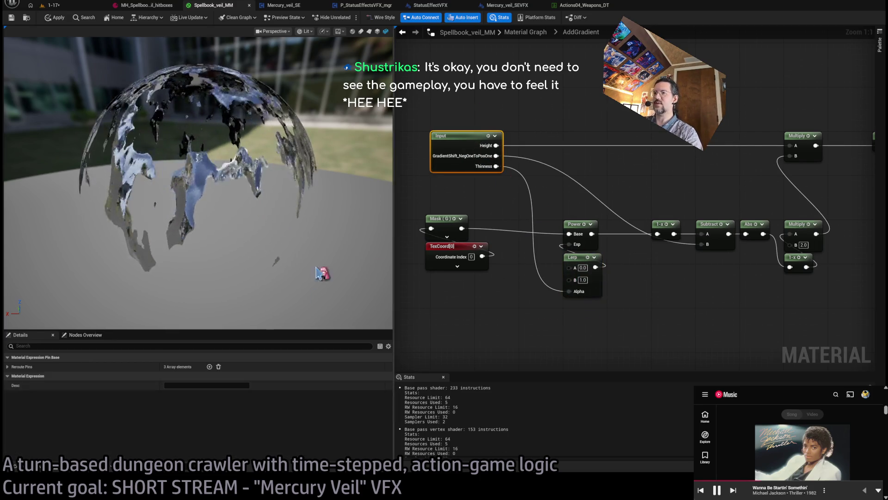
# Step: Rename AddGradient's third input pin from Thinness to Thickness
pyautogui.click(526, 32)
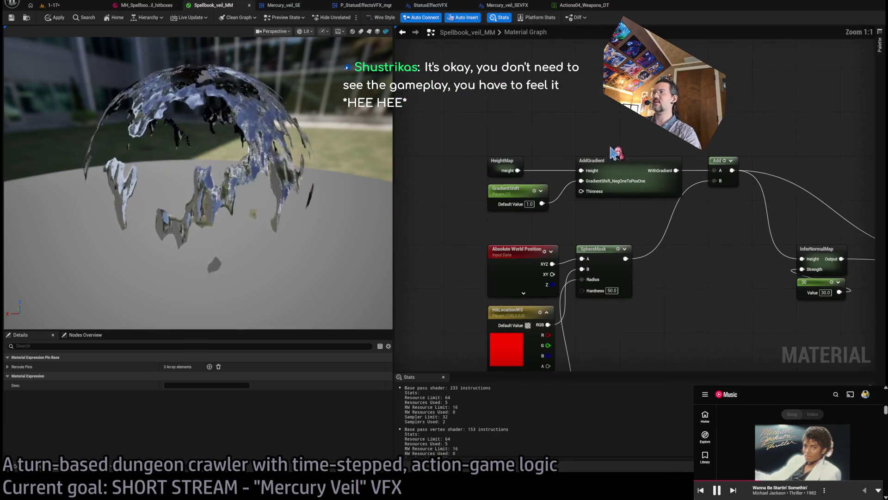
pyautogui.click(620, 161)
pyautogui.click(184, 414)
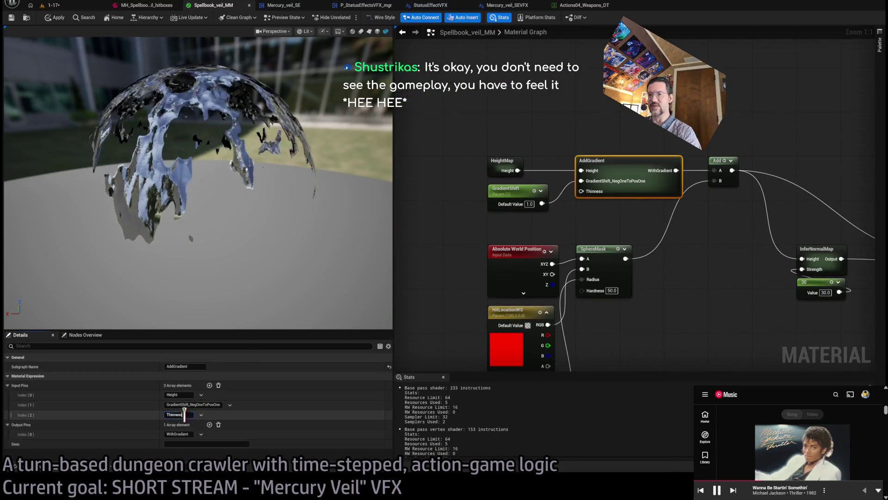
pyautogui.write('THic')
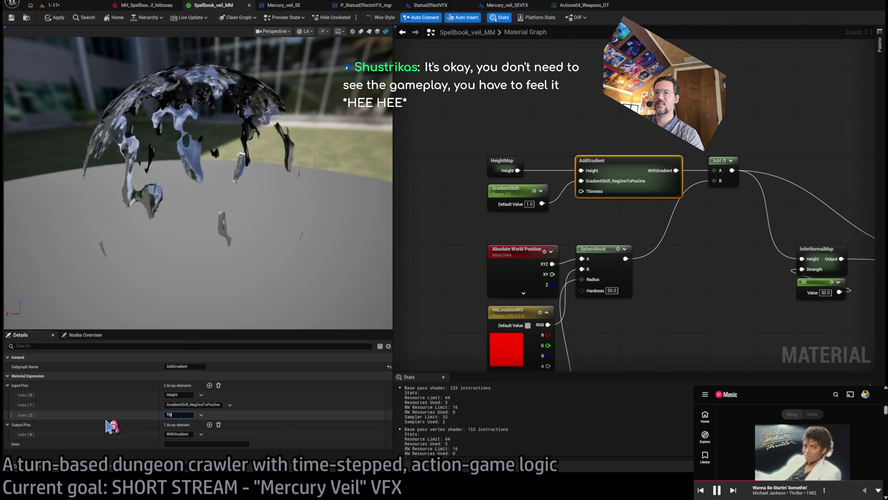
pyautogui.write('s')
pyautogui.press('Return')
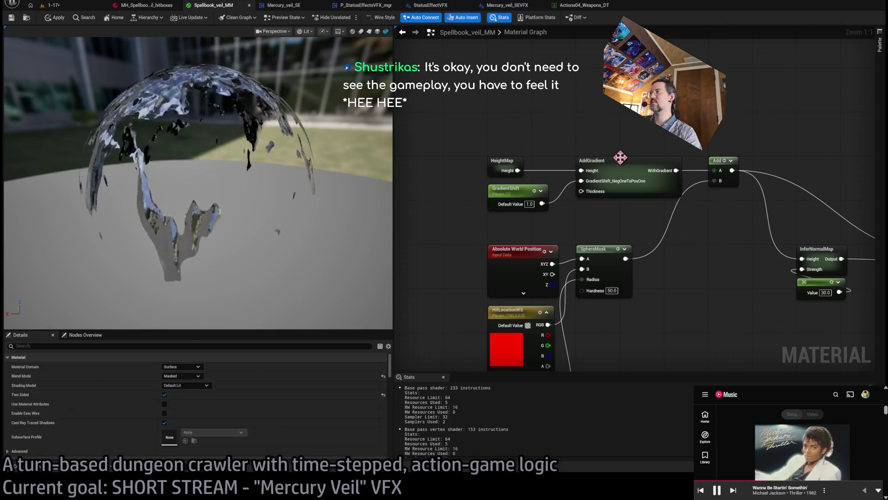
pyautogui.doubleClick(601, 180)
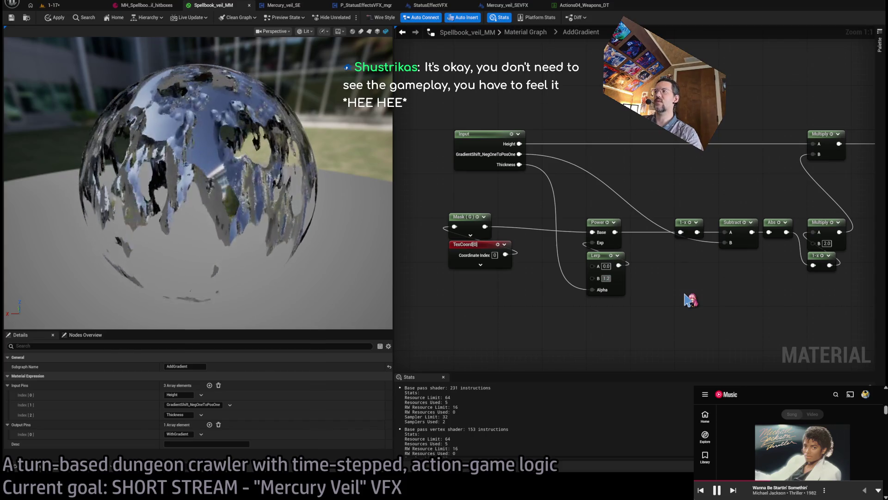
# Step: Set the Lerp's A value to 0.1 and check the result on the preview sphere
pyautogui.click(606, 278)
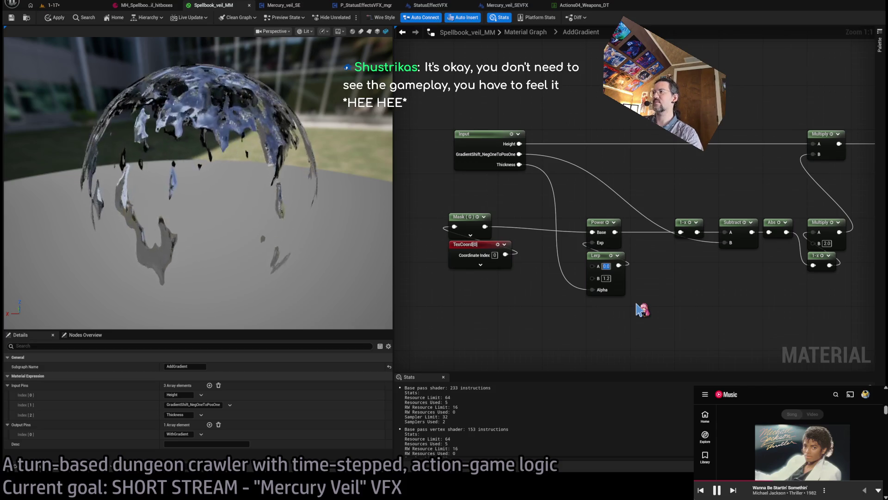
pyautogui.write('0.1')
pyautogui.press('Return')
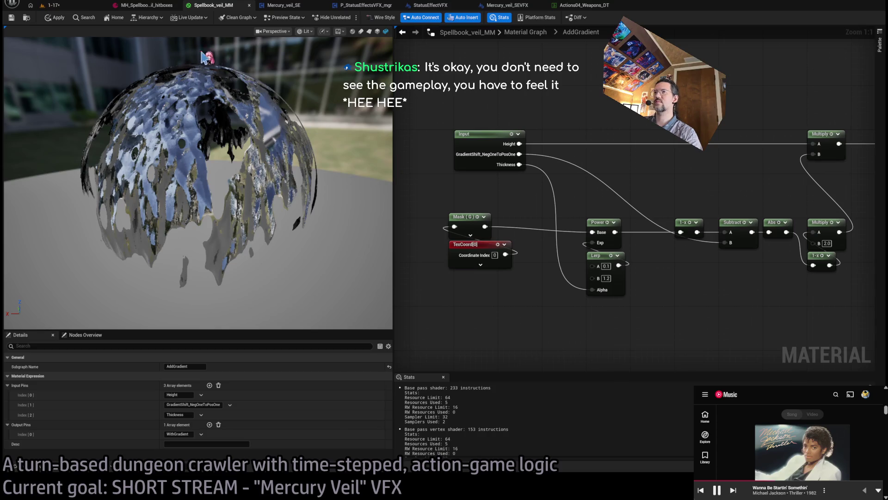
pyautogui.moveTo(141, 75); pyautogui.dragTo(208, 84)
pyautogui.moveTo(259, 199); pyautogui.dragTo(293, 200)
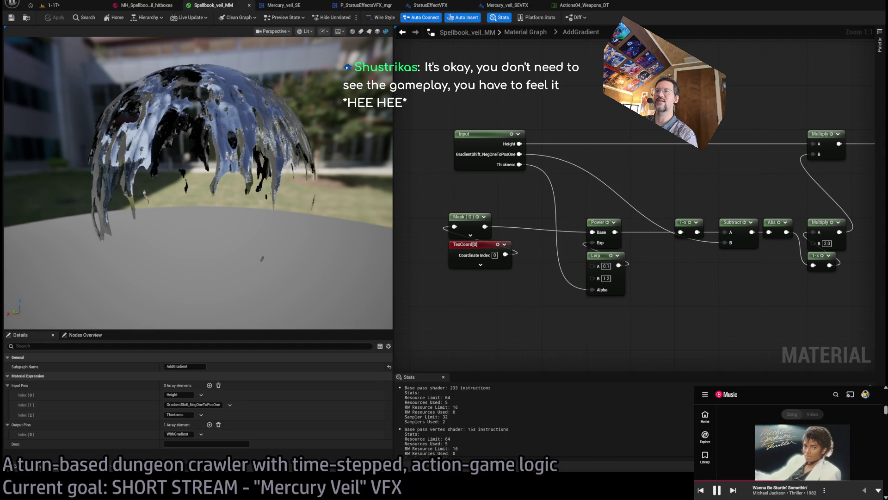
pyautogui.click(525, 32)
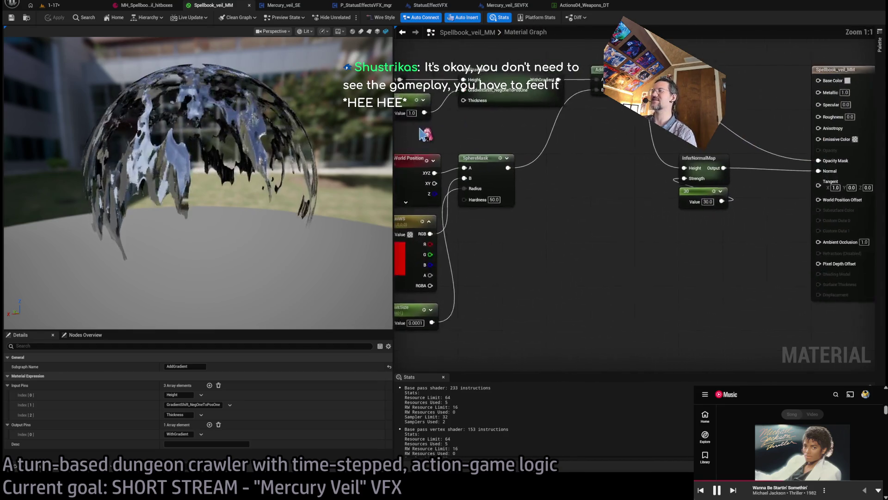
# Step: Duplicate the GradientShift parameter and name the copy Thickness
pyautogui.moveTo(577, 208)
pyautogui.mouseDown()
pyautogui.moveTo(604, 226)
pyautogui.moveTo(587, 307)
pyautogui.moveTo(636, 315)
pyautogui.moveTo(461, 100)
pyautogui.moveTo(495, 160)
pyautogui.moveTo(492, 149)
pyautogui.mouseUp()
pyautogui.moveTo(551, 94); pyautogui.dragTo(551, 222)
pyautogui.click(551, 222)
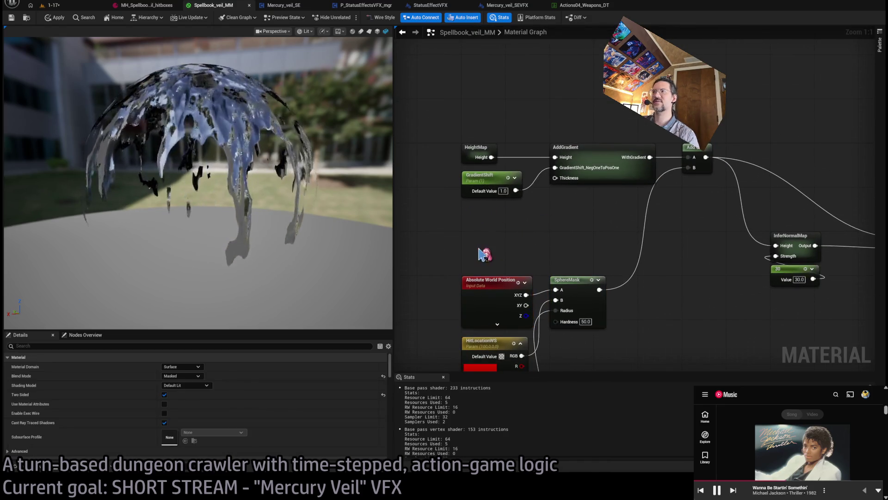
pyautogui.click(483, 180)
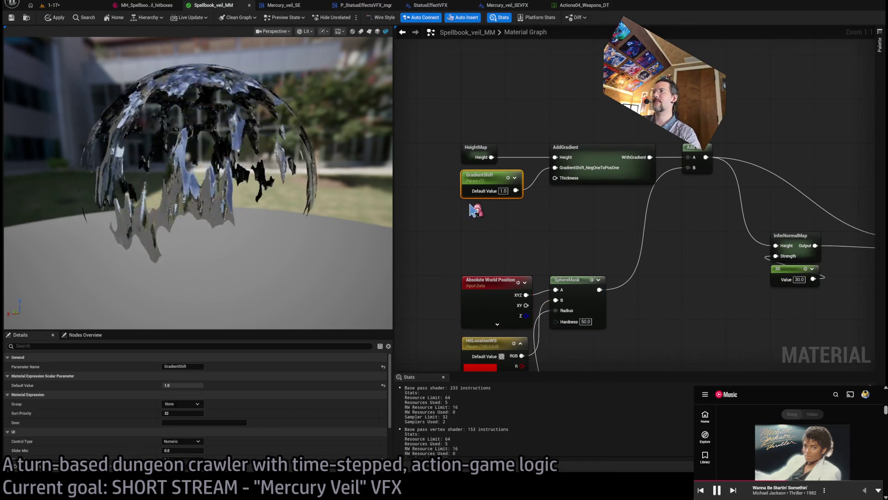
pyautogui.hotkey('ctrl', 'd')
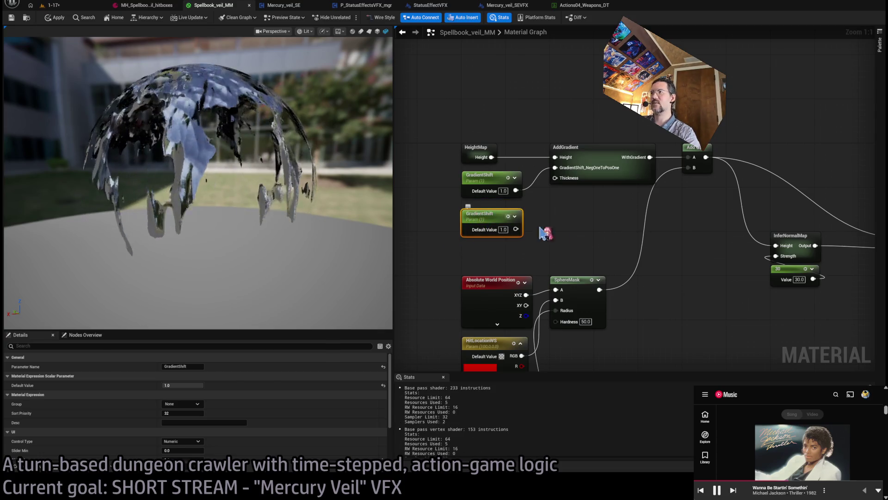
pyautogui.press('F2')
pyautogui.write('Thicness')
pyautogui.press('BackSpace')
pyautogui.press('BackSpace')
pyautogui.press('BackSpace')
pyautogui.write('kness')
pyautogui.press('Return')
# Step: Wire Thickness into AddGradient's Thickness input and lower its default to about 0.244
pyautogui.moveTo(516, 230); pyautogui.dragTo(559, 187)
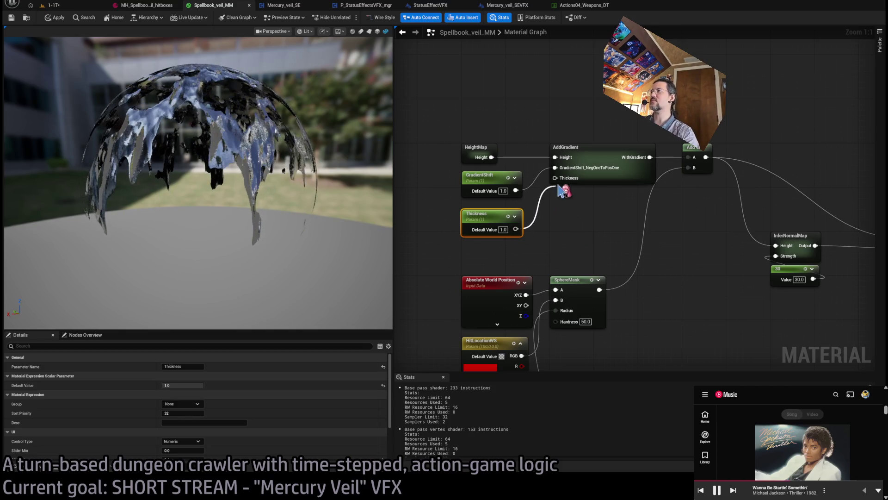
pyautogui.press('F2')
pyautogui.scroll(-1, 261, 415)
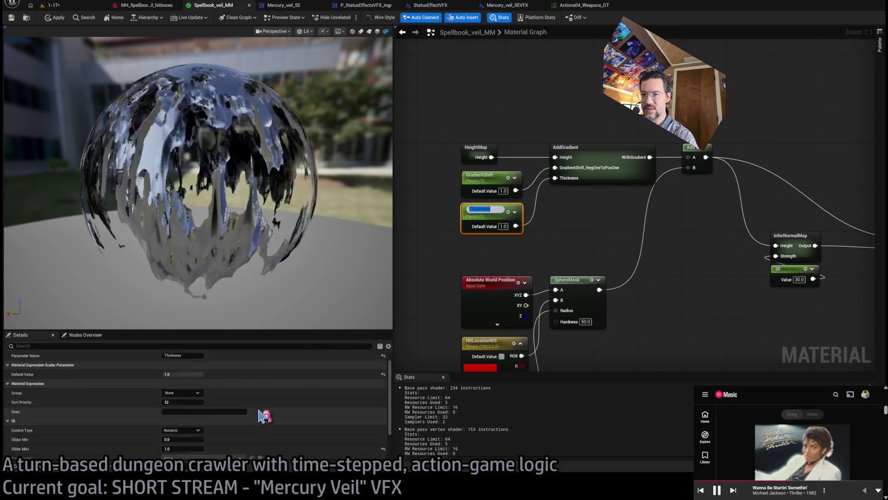
pyautogui.scroll(-1, 244, 366)
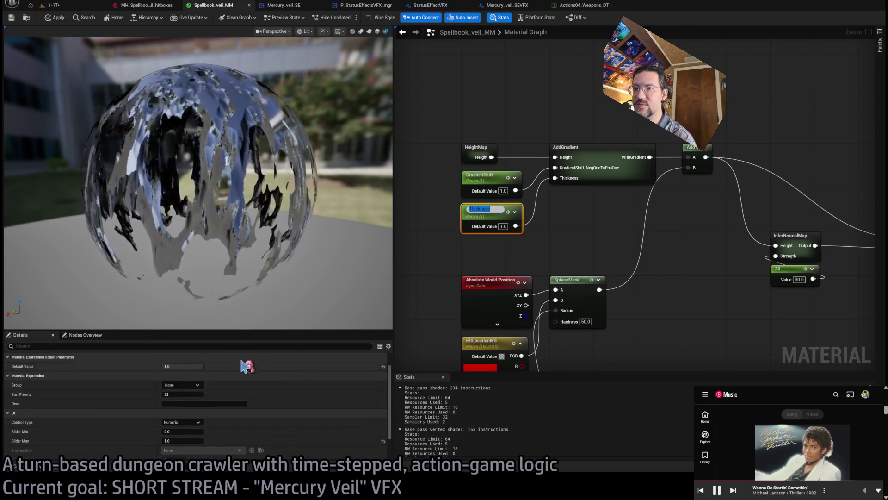
pyautogui.moveTo(185, 366); pyautogui.dragTo(168, 366)
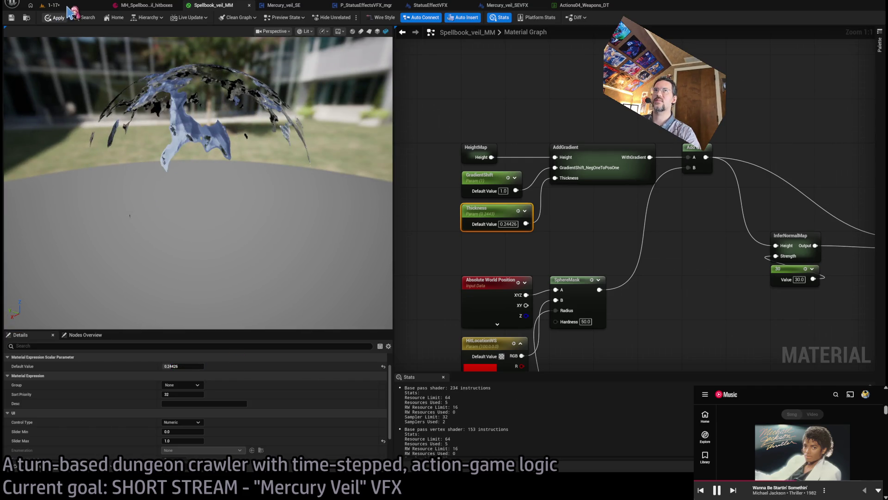
pyautogui.click(54, 5)
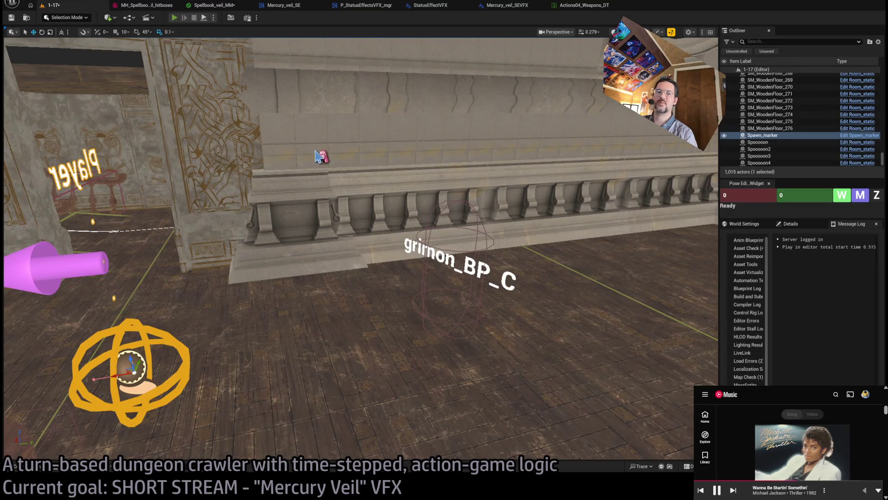
pyautogui.hotkey('alt', 'p')
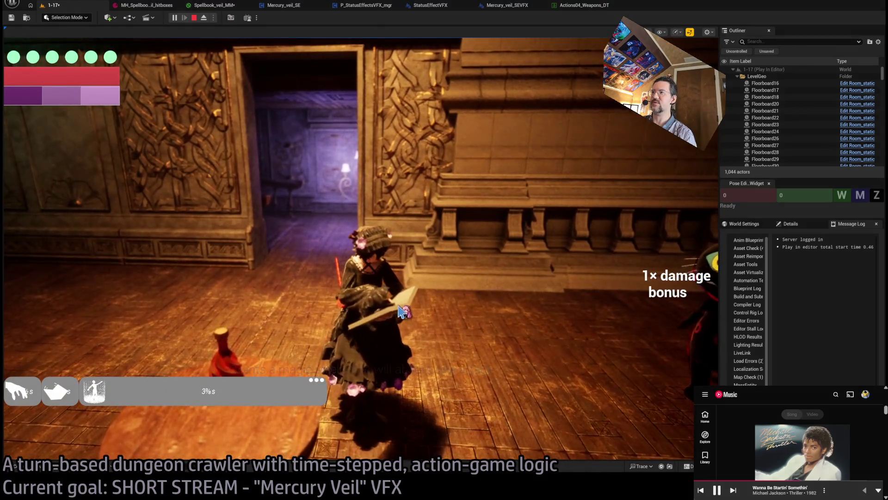
pyautogui.click(273, 306)
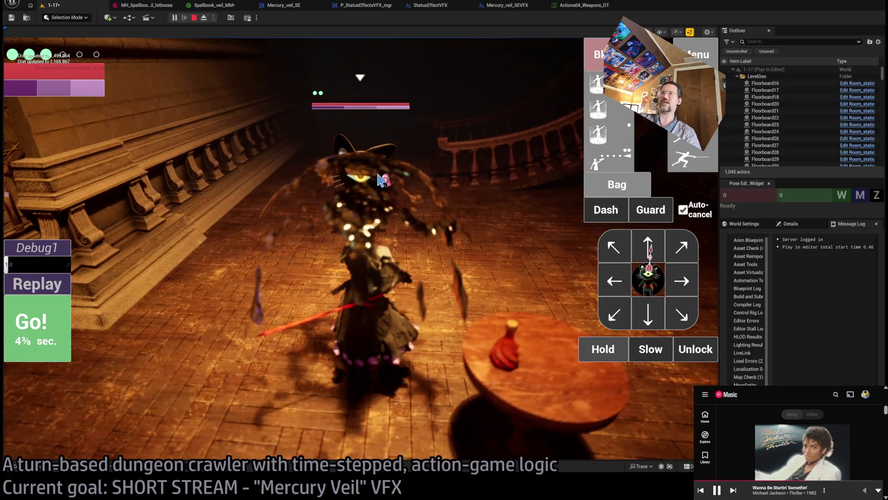
pyautogui.click(210, 5)
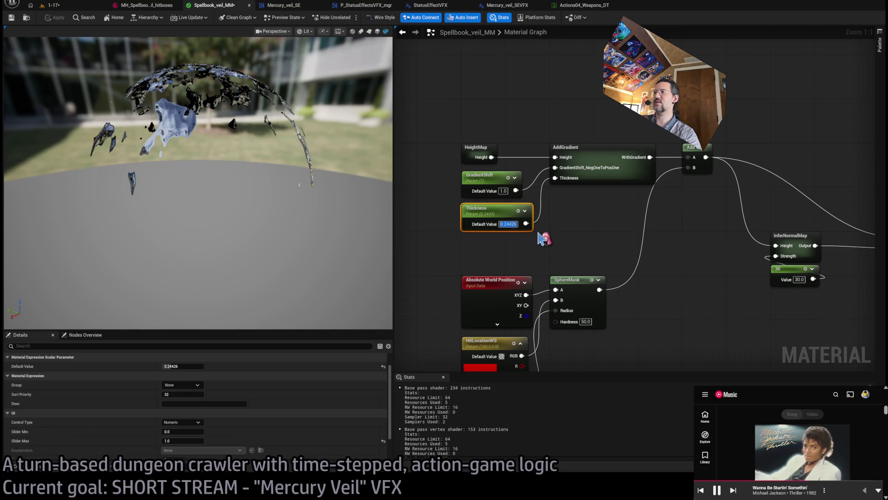
pyautogui.write('0.15')
# Step: Commit the Thickness default at 0.15 and play two turns in the running level
pyautogui.press('Return')
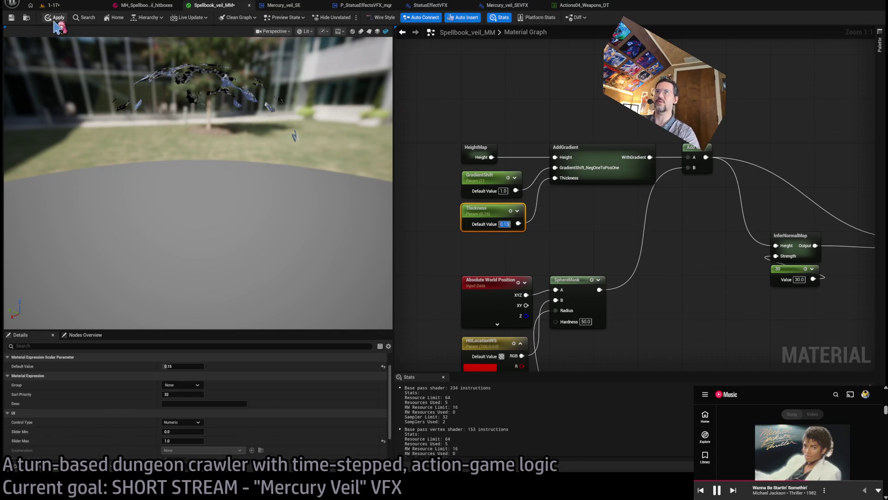
pyautogui.click(65, 8)
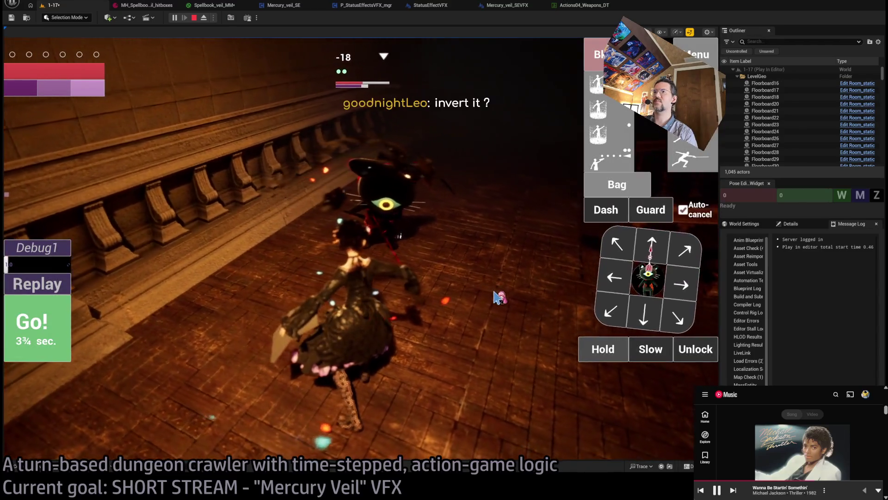
pyautogui.click(455, 269)
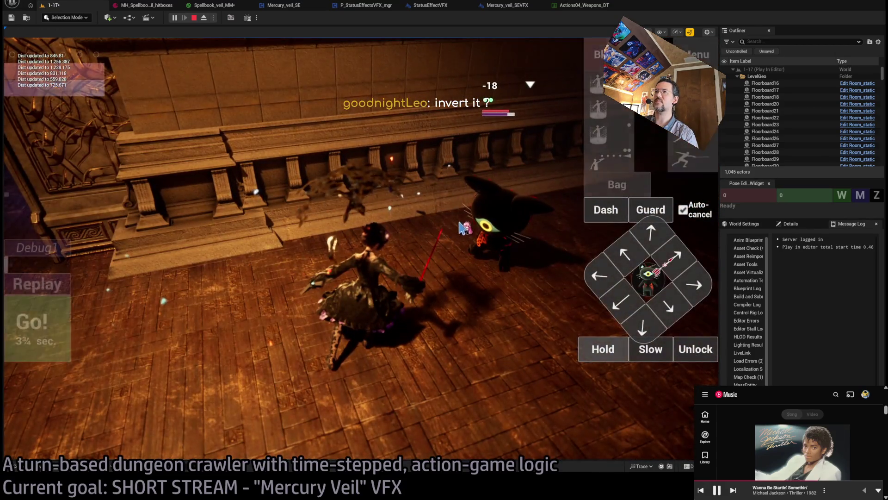
pyautogui.click(460, 227)
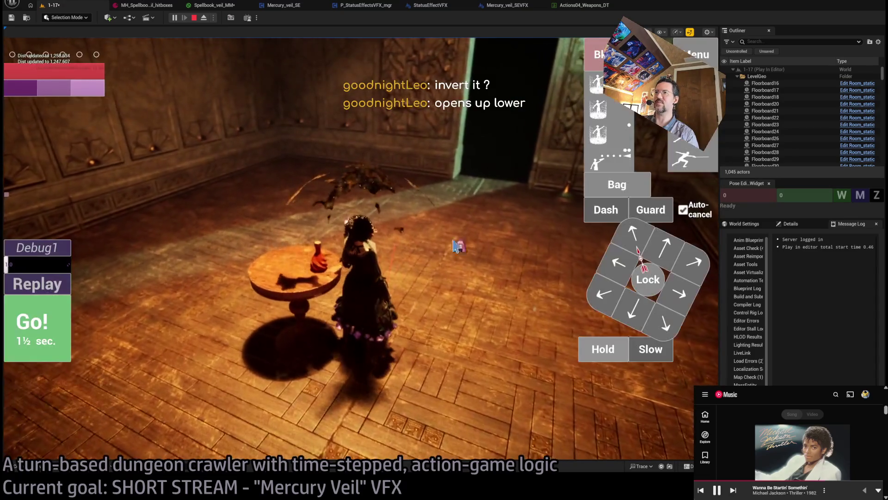
# Step: Play three more turns to test the veil, then switch to Spellbook_veil_MM
pyautogui.click(41, 339)
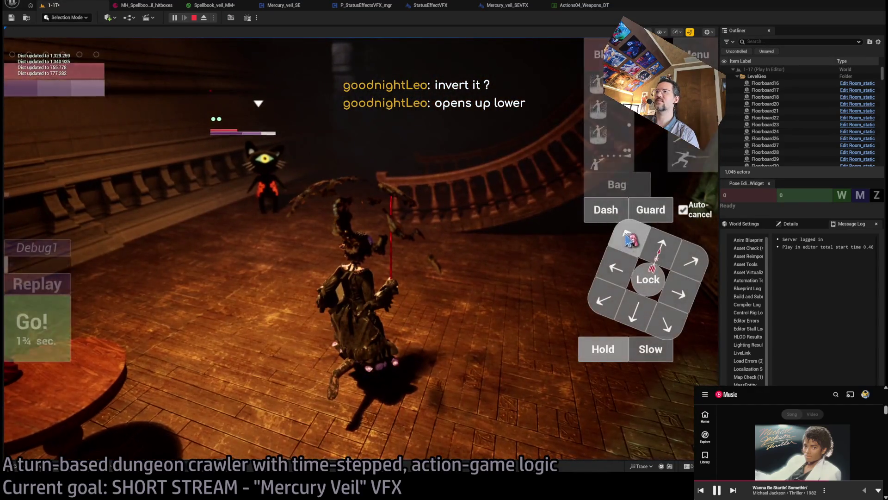
pyautogui.click(630, 239)
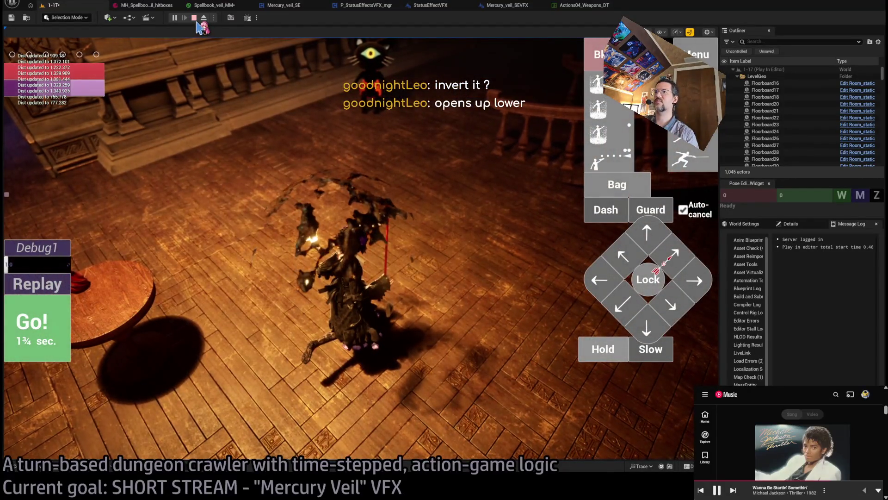
pyautogui.press('space')
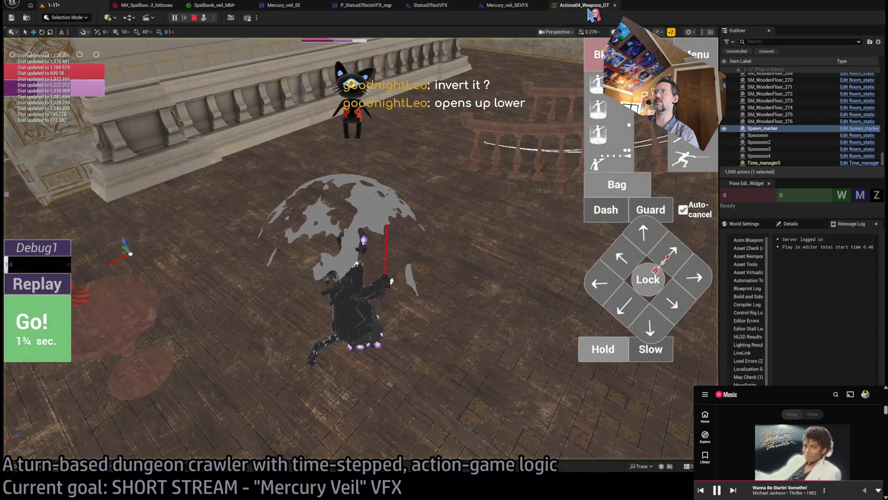
pyautogui.click(213, 5)
# Step: Commit Thickness at 0.1, apply Spellbook_veil_MM, and return to the running 1-17 level
pyautogui.click(524, 229)
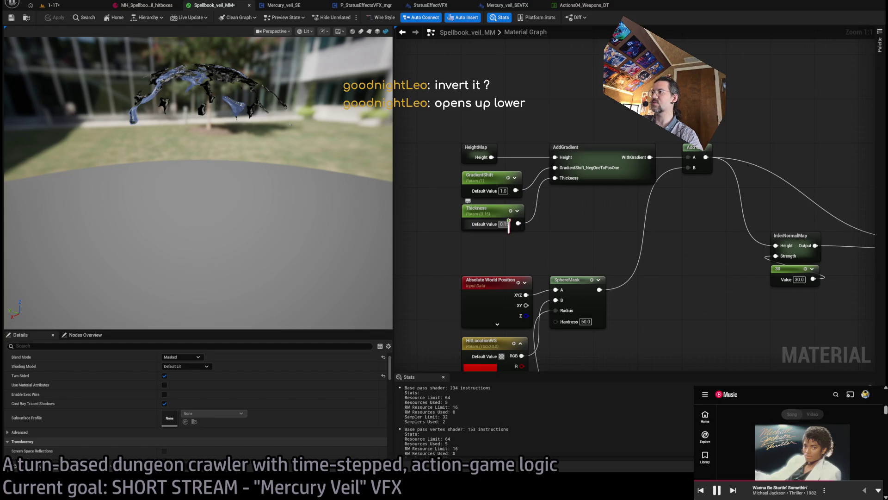
pyautogui.press('Return')
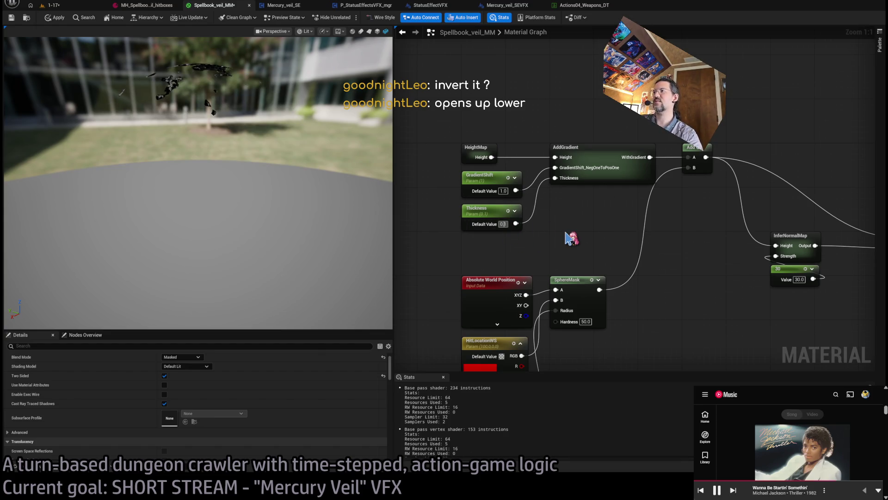
pyautogui.click(61, 20)
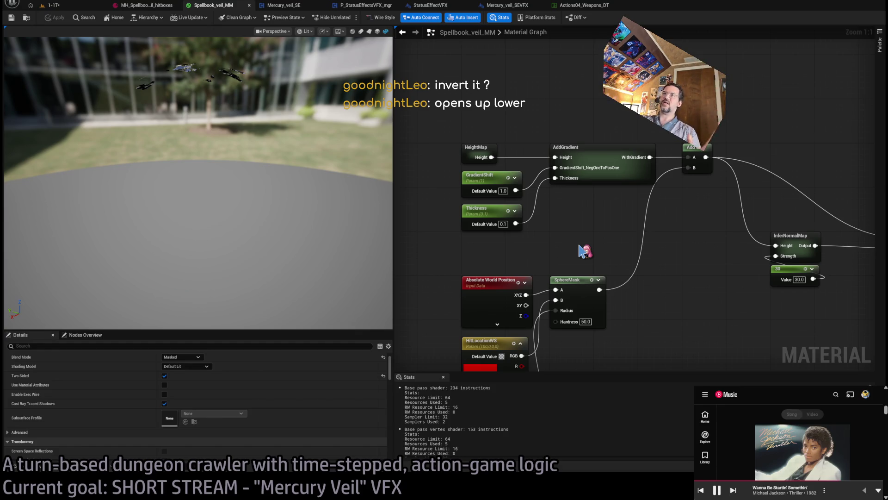
pyautogui.moveTo(310, 175); pyautogui.dragTo(241, 130)
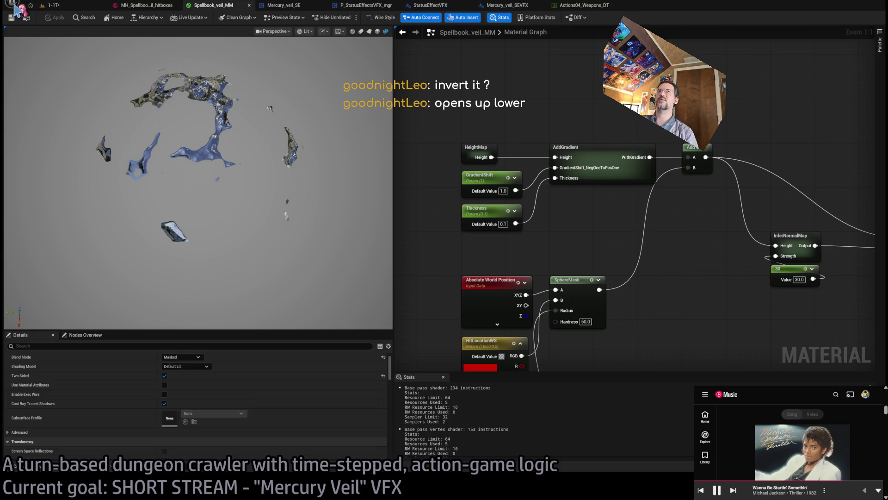
pyautogui.click(57, 5)
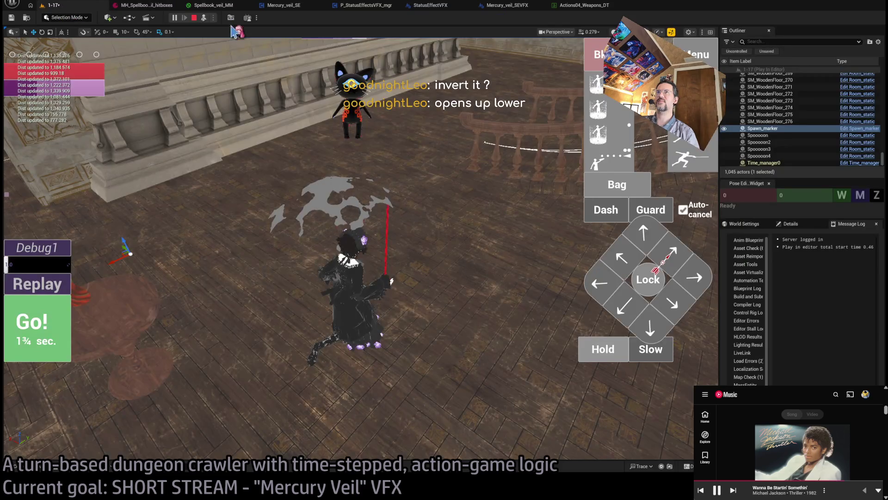
# Step: Play a turn with a Hold action so the character runs forward, then open the output log
pyautogui.click(207, 20)
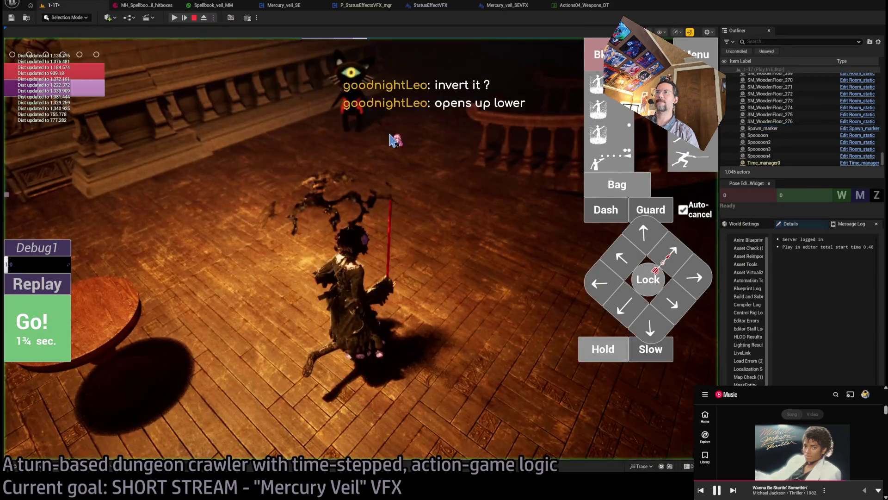
pyautogui.click(648, 279)
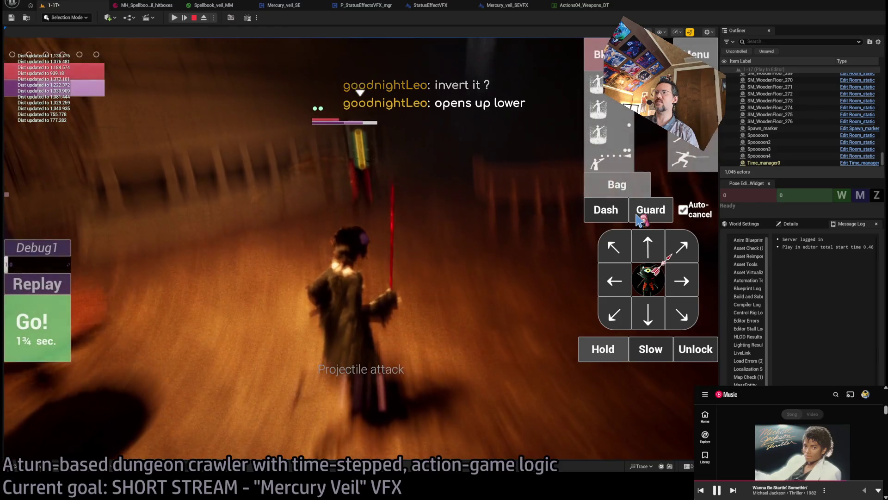
pyautogui.click(615, 356)
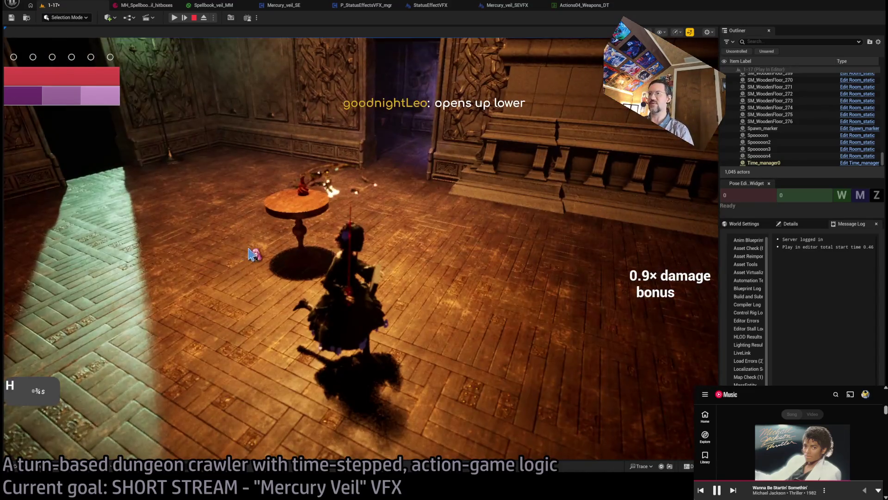
pyautogui.press('w')
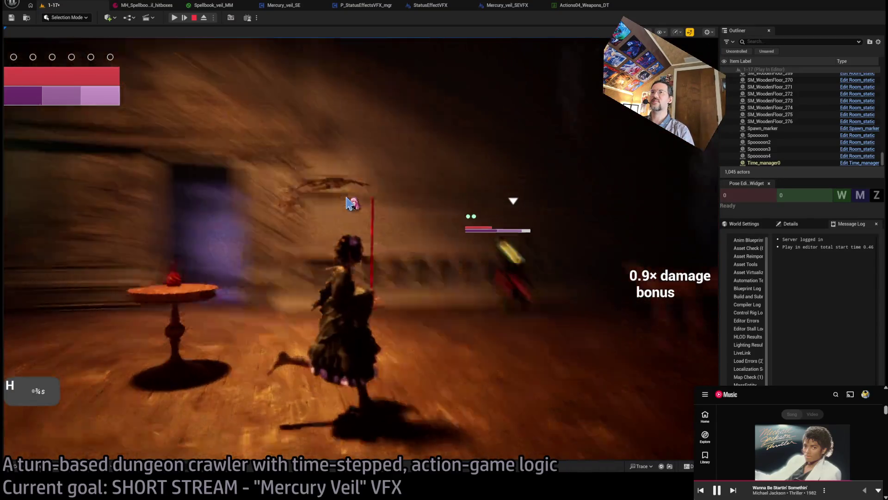
pyautogui.press('`')
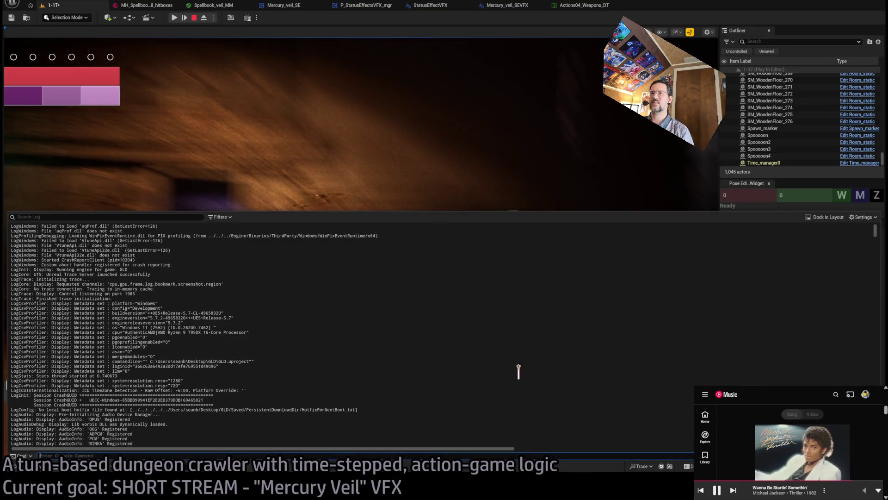
# Step: Scroll through the output log, close it, and refocus the game viewport
pyautogui.moveTo(876, 231); pyautogui.dragTo(876, 444)
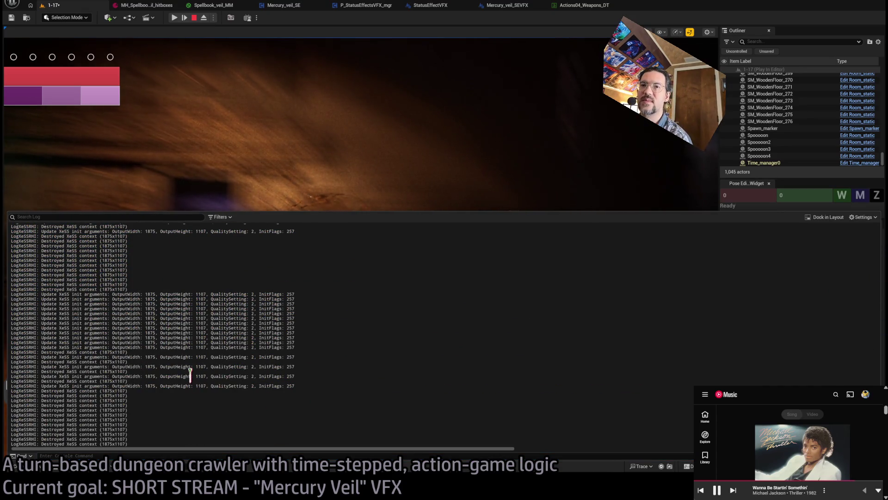
pyautogui.scroll(5, 189, 373)
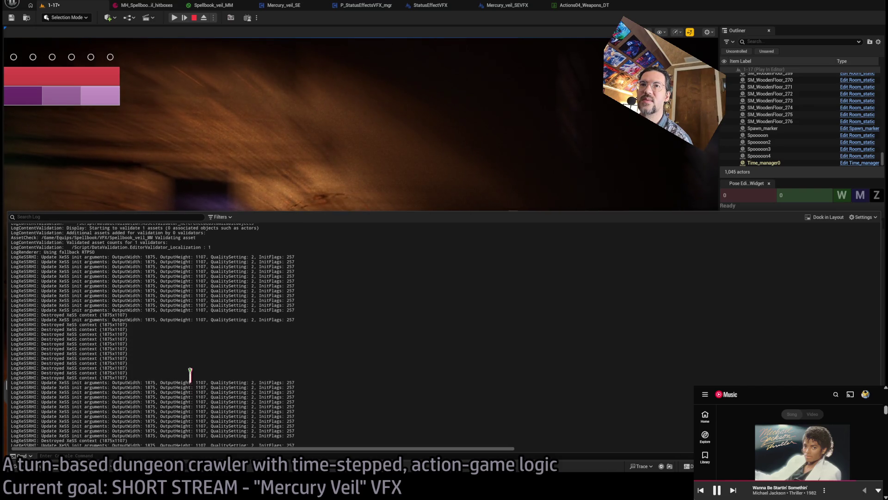
pyautogui.scroll(-5, 190, 373)
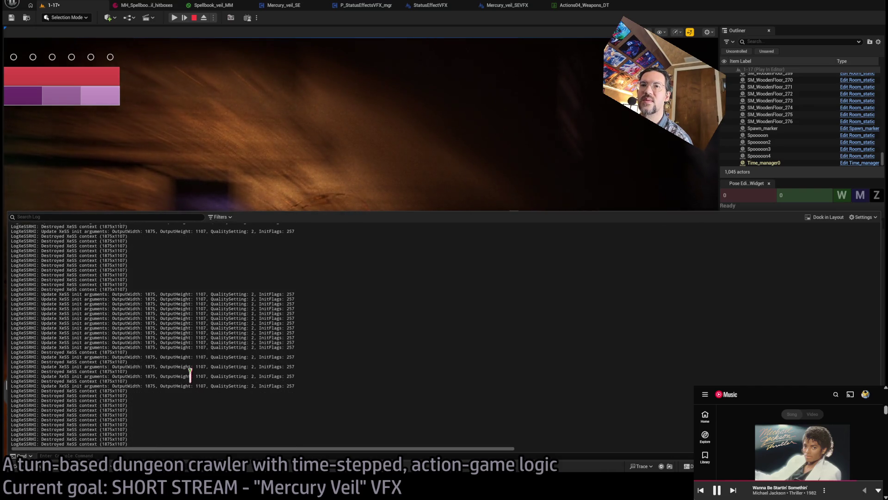
pyautogui.click(289, 176)
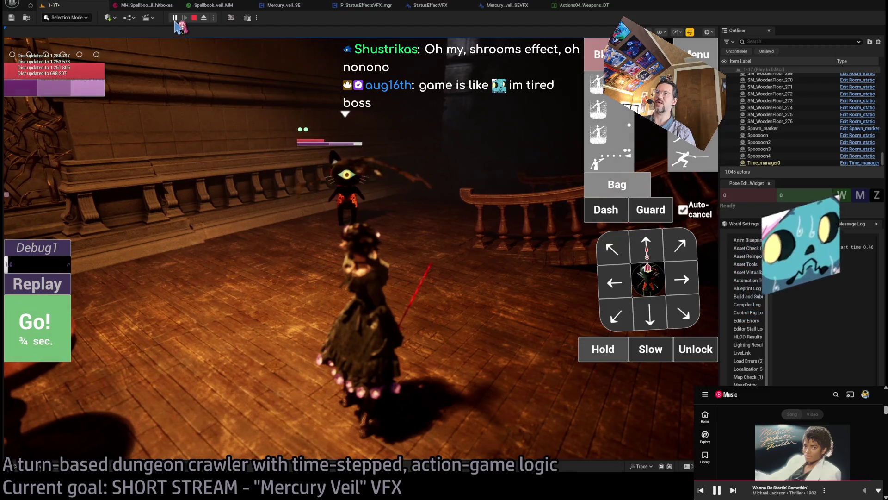
pyautogui.click(352, 240)
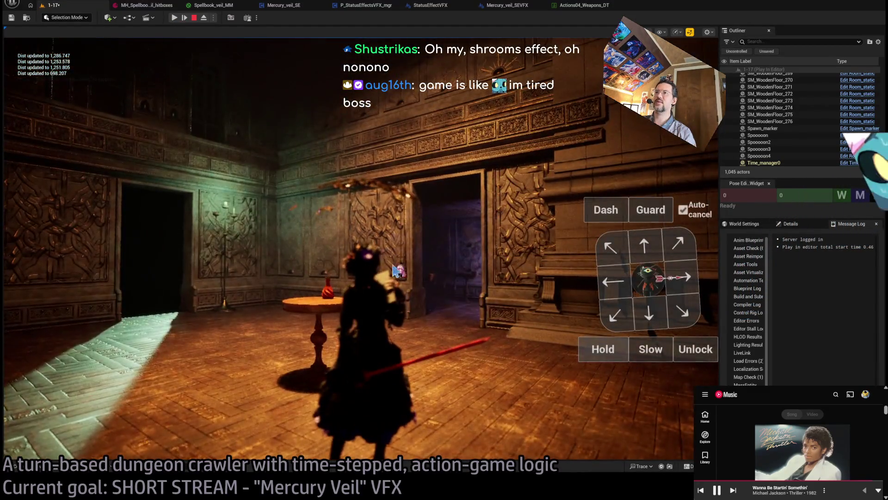
# Step: Face the enemy, play a turn with a skill, then stop the play session
pyautogui.click(351, 264)
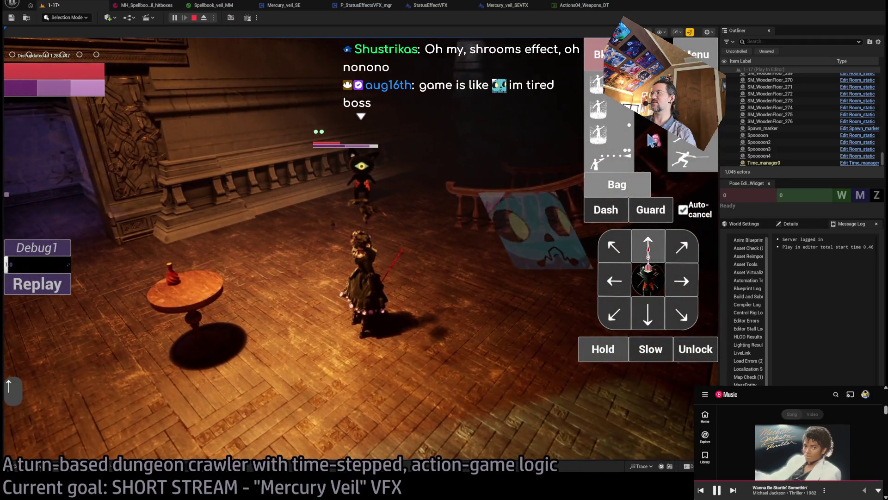
pyautogui.click(654, 140)
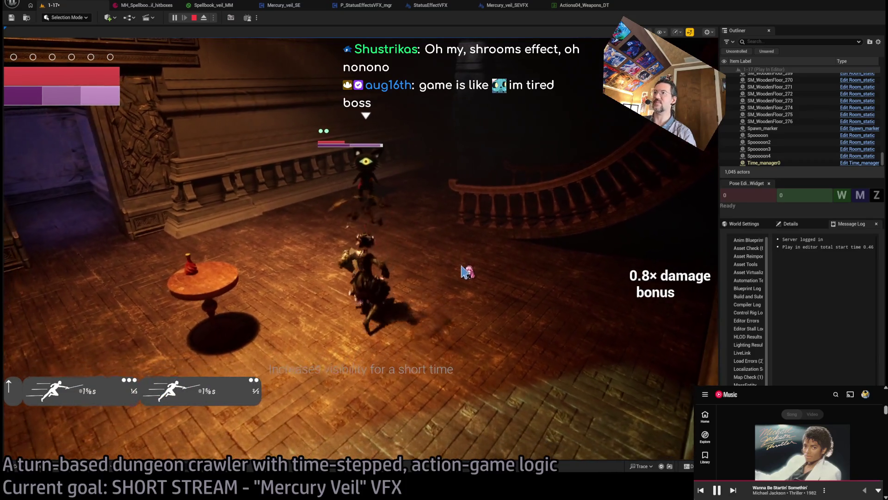
pyautogui.click(195, 18)
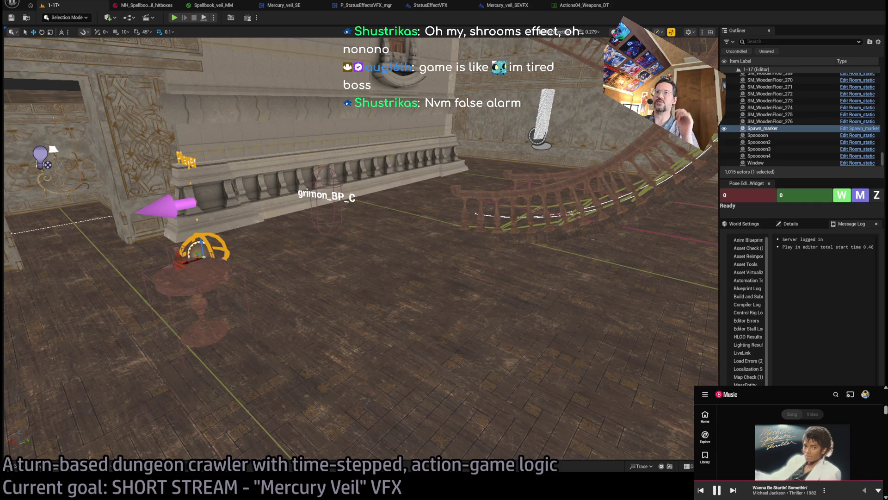
# Step: In Spellbook_veil_MM, try GradientShift at 0.5 and view the preview from the side
pyautogui.click(143, 5)
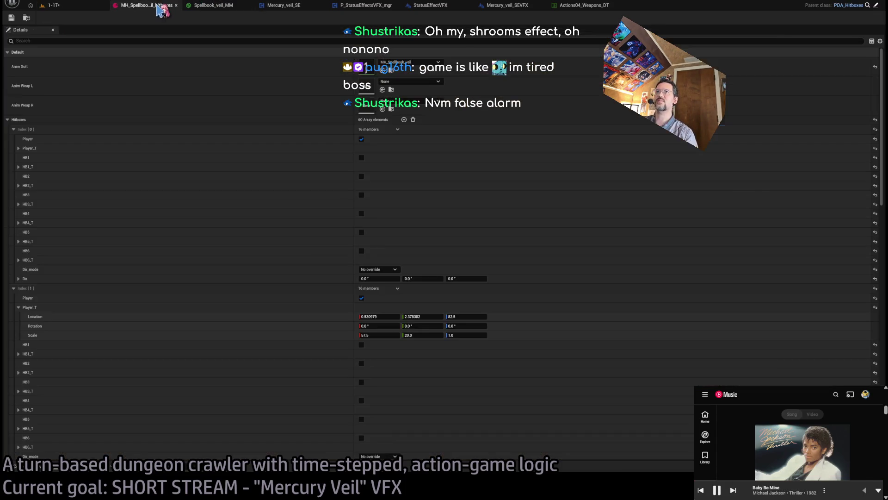
pyautogui.click(208, 7)
pyautogui.click(504, 190)
pyautogui.write('0.5')
pyautogui.press('Return')
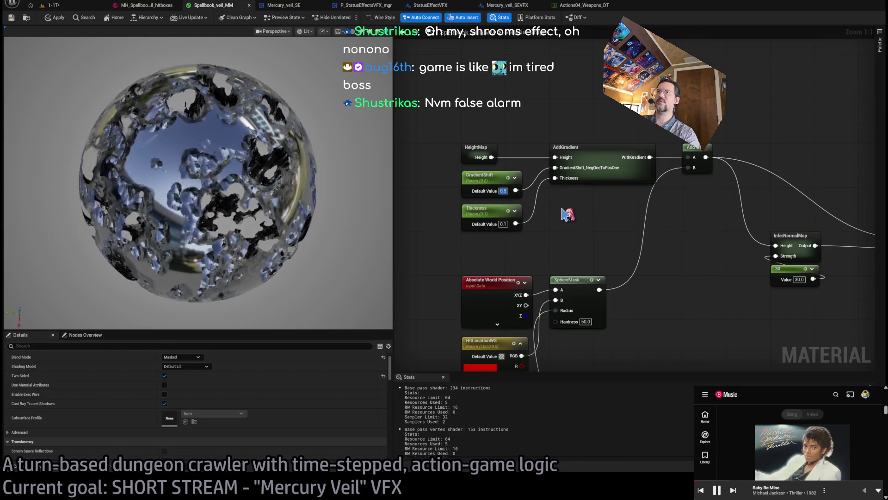
pyautogui.moveTo(303, 245); pyautogui.dragTo(303, 217)
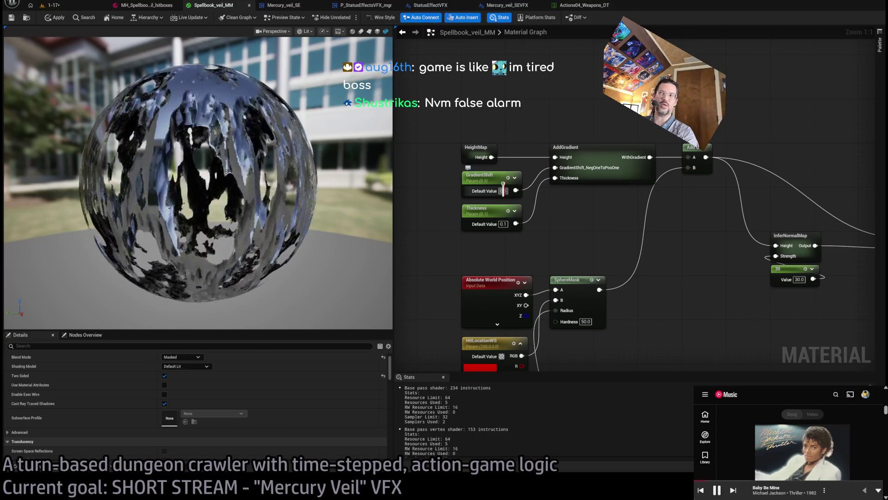
# Step: Try GradientShift at 1 and 0.4, then drag the slider to end at 1.0
pyautogui.write('1')
pyautogui.press('Return')
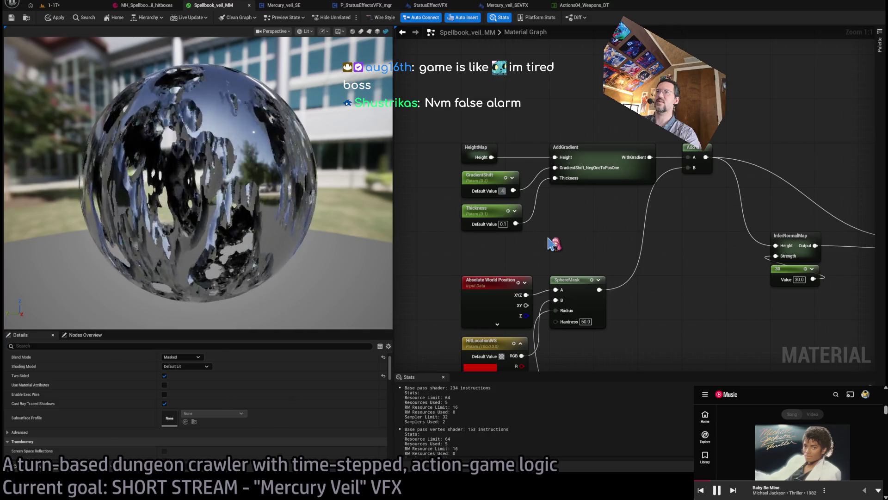
pyautogui.click(490, 180)
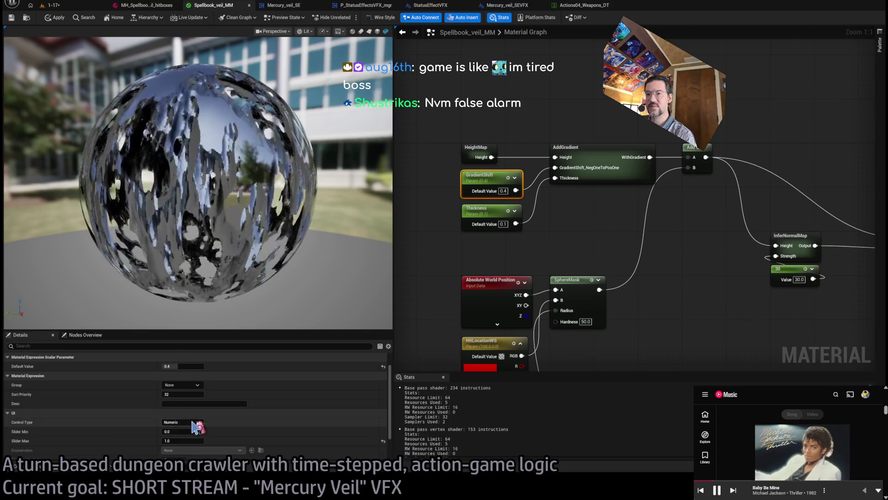
pyautogui.scroll(2, 194, 419)
pyautogui.moveTo(181, 384); pyautogui.dragTo(215, 394)
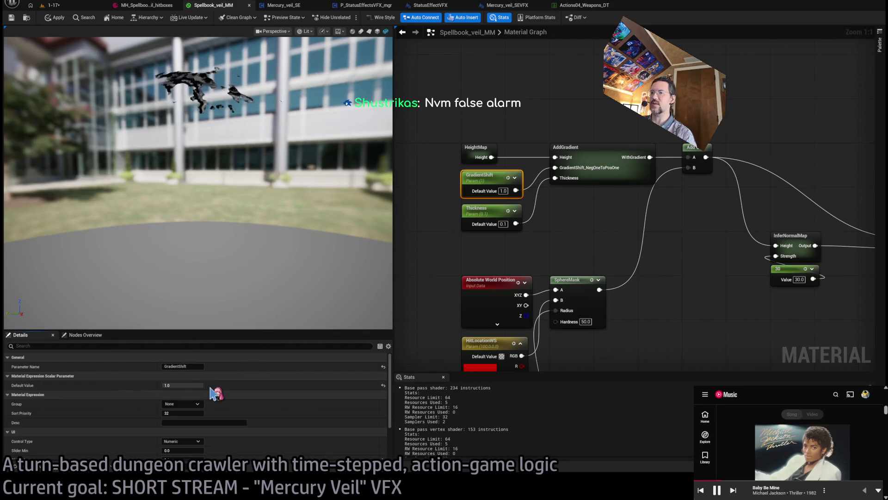
pyautogui.doubleClick(602, 154)
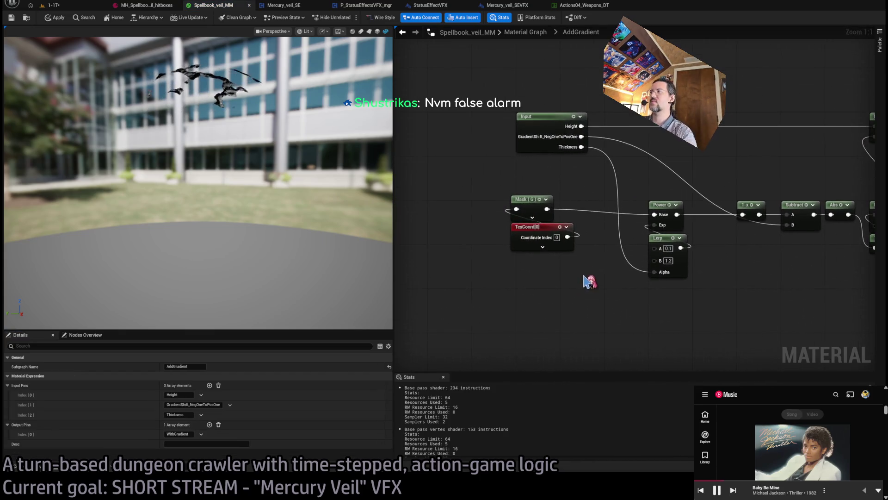
# Step: Disconnect Mask from Power, move Power and Lerp down, and wire Mask into 1-x
pyautogui.moveTo(574, 208); pyautogui.dragTo(623, 290)
pyautogui.click(631, 257)
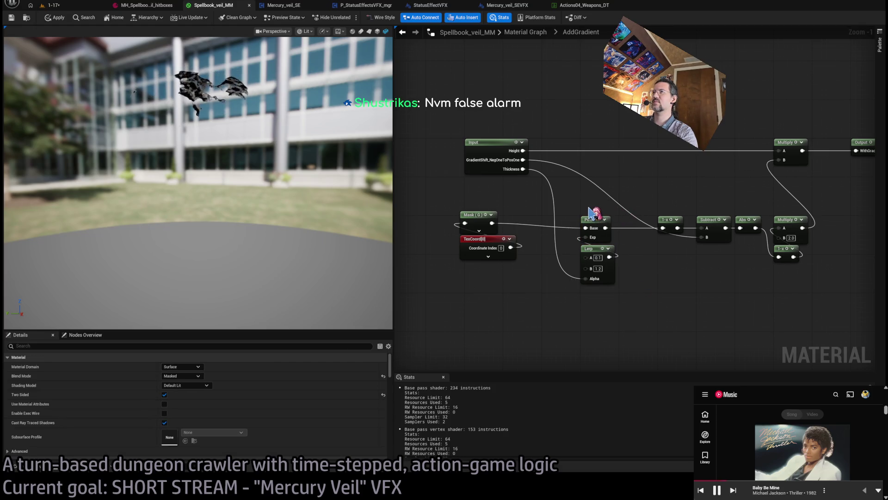
pyautogui.keyDown('alt'); pyautogui.click(491, 223); pyautogui.keyUp('alt')
pyautogui.moveTo(576, 197); pyautogui.dragTo(615, 315)
pyautogui.moveTo(596, 238); pyautogui.dragTo(597, 306)
pyautogui.moveTo(492, 223); pyautogui.dragTo(663, 228)
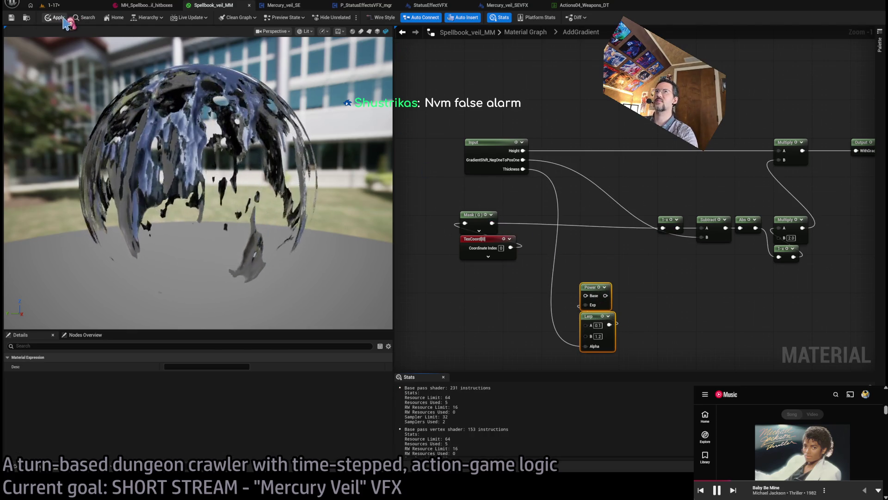
pyautogui.click(525, 32)
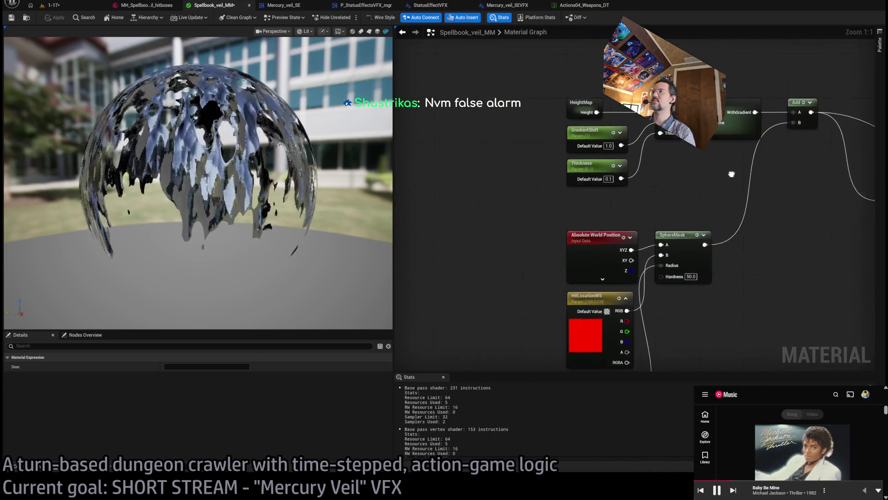
# Step: Give the GradientShift parameter a Slider Min of -1 and a Slider Max of 2
pyautogui.click(573, 135)
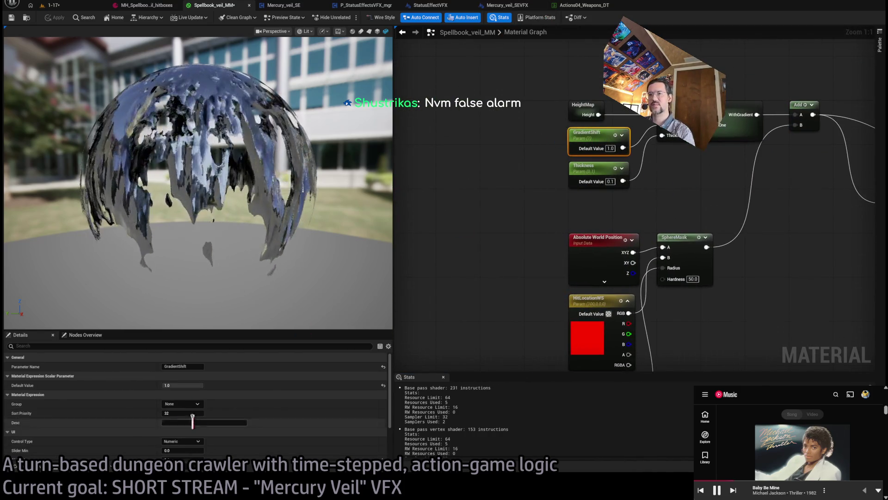
pyautogui.moveTo(183, 385)
pyautogui.mouseDown()
pyautogui.moveTo(170, 385)
pyautogui.moveTo(191, 385)
pyautogui.mouseUp()
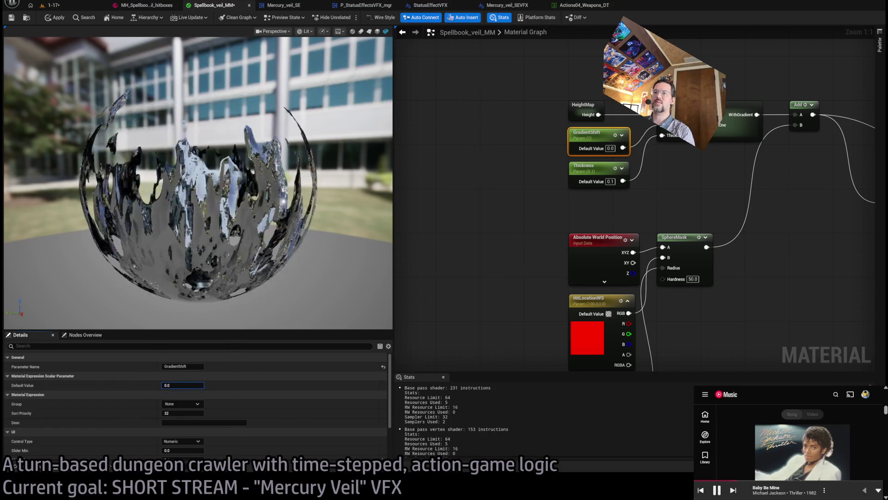
pyautogui.scroll(-3, 193, 445)
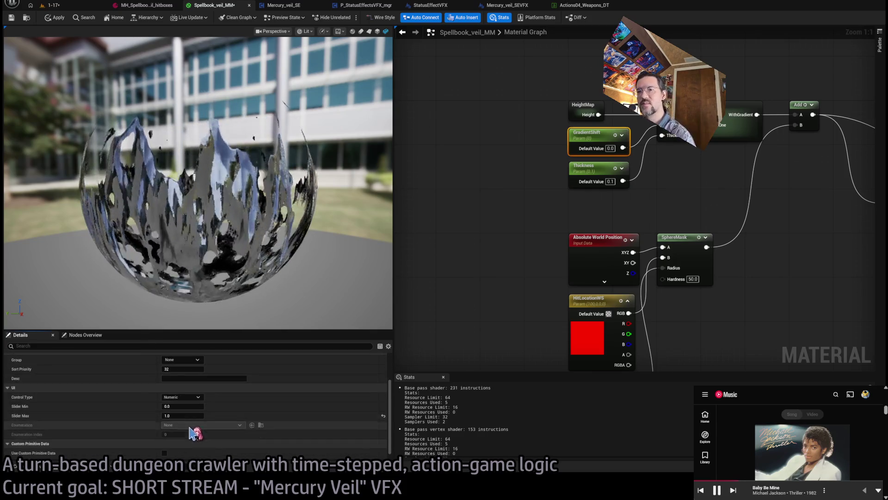
pyautogui.click(184, 406)
pyautogui.write('-1')
pyautogui.press('Return')
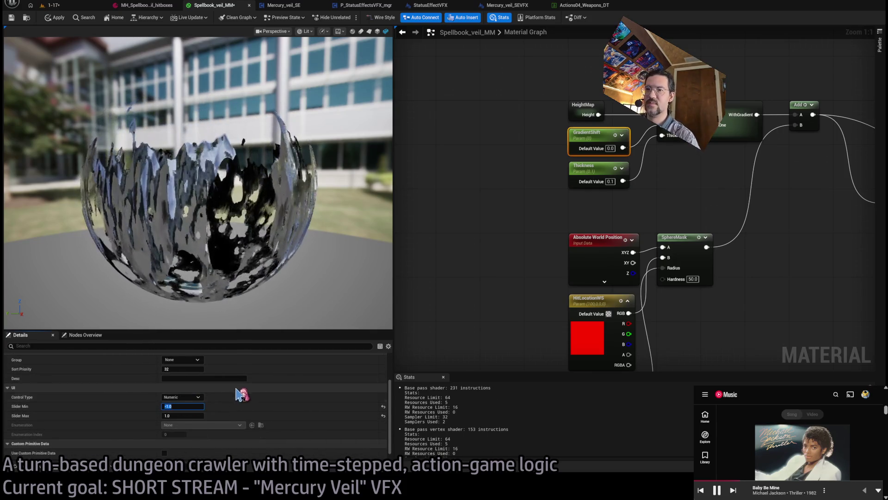
pyautogui.scroll(3, 189, 393)
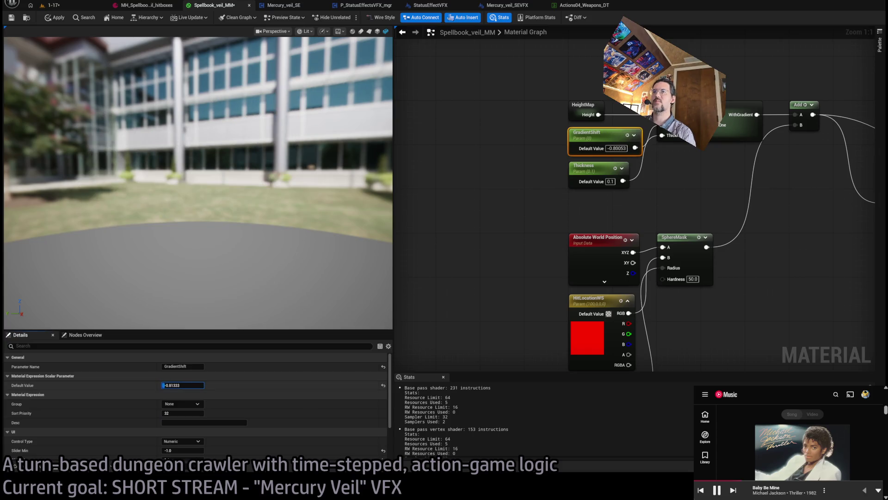
pyautogui.moveTo(195, 385)
pyautogui.mouseDown()
pyautogui.moveTo(176, 385)
pyautogui.moveTo(204, 385)
pyautogui.mouseUp()
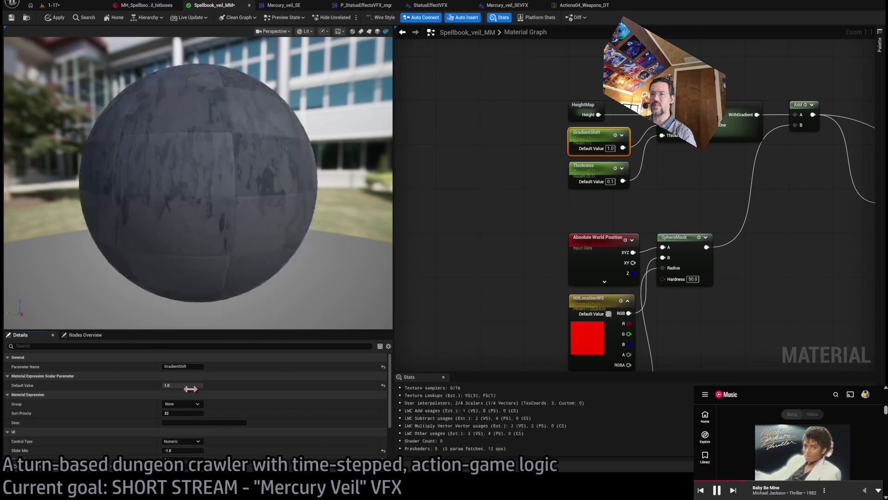
pyautogui.scroll(-1, 195, 393)
pyautogui.click(183, 437)
pyautogui.write('2')
pyautogui.press('Return')
pyautogui.scroll(1, 218, 391)
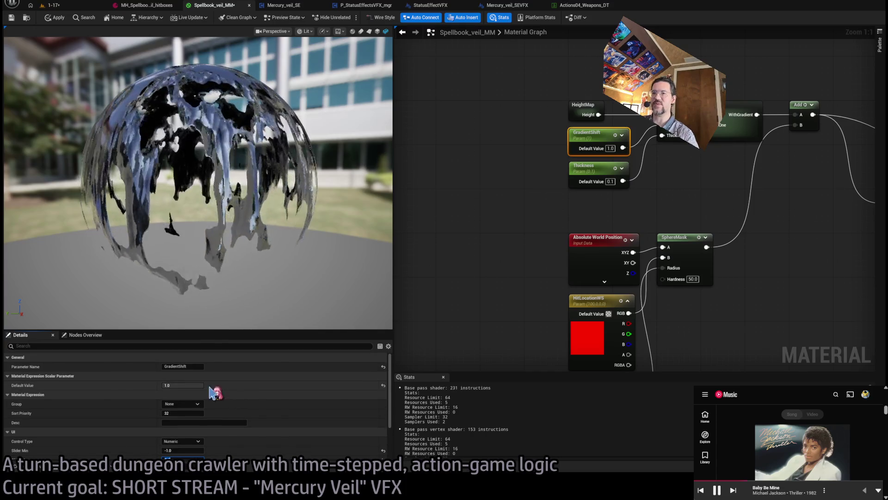
# Step: Drag GradientShift's default value to about 1.36 until the sphere dissolves into a jagged cap
pyautogui.moveTo(194, 385)
pyautogui.mouseDown()
pyautogui.moveTo(167, 385)
pyautogui.moveTo(237, 391)
pyautogui.mouseUp()
pyautogui.click(183, 385)
pyautogui.scroll(-2, 238, 407)
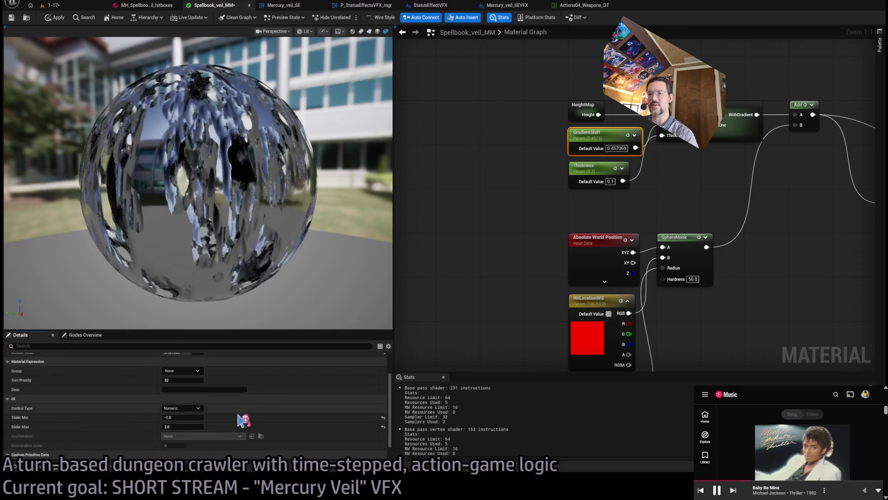
pyautogui.click(423, 258)
pyautogui.click(55, 19)
pyautogui.click(602, 139)
pyautogui.moveTo(200, 385)
pyautogui.mouseDown()
pyautogui.moveTo(222, 385)
pyautogui.moveTo(163, 385)
pyautogui.moveTo(197, 385)
pyautogui.mouseUp()
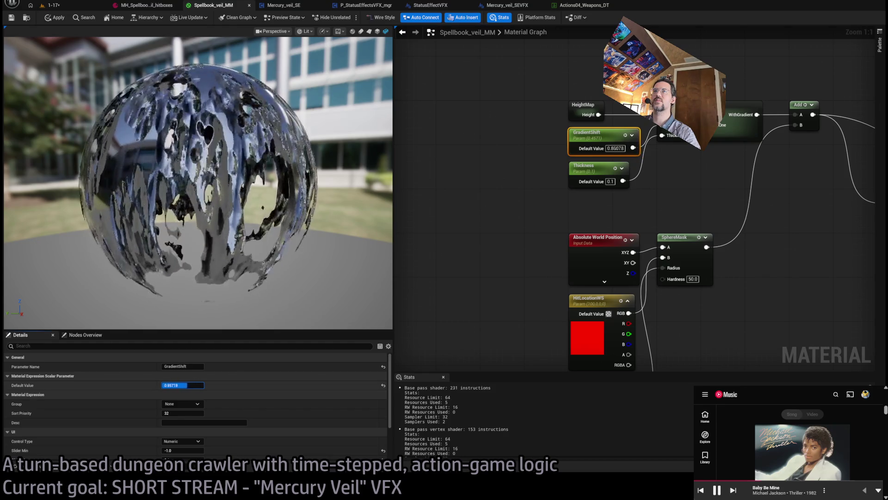
pyautogui.moveTo(186, 385)
pyautogui.mouseDown()
pyautogui.moveTo(169, 385)
pyautogui.moveTo(196, 385)
pyautogui.moveTo(162, 385)
pyautogui.moveTo(194, 385)
pyautogui.mouseUp()
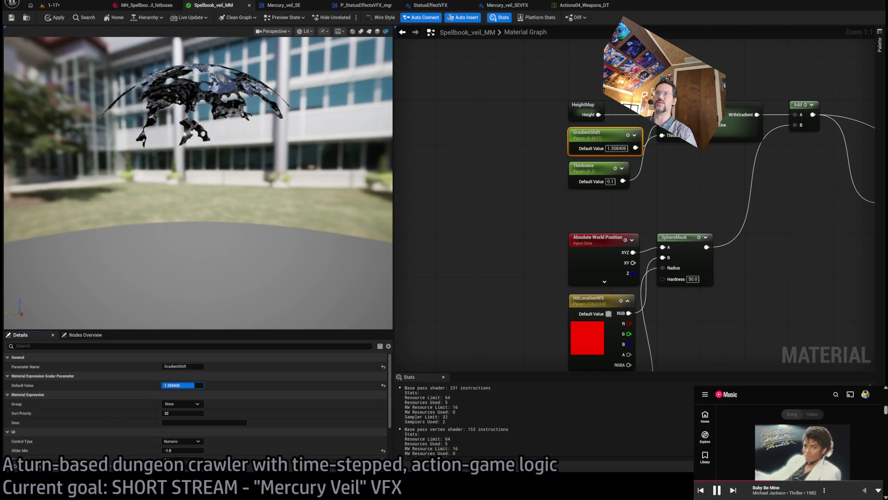
# Step: View the dissolved sphere from above and bring the AddGradient node into view
pyautogui.moveTo(327, 161); pyautogui.dragTo(343, 143)
pyautogui.moveTo(500, 182); pyautogui.dragTo(576, 229)
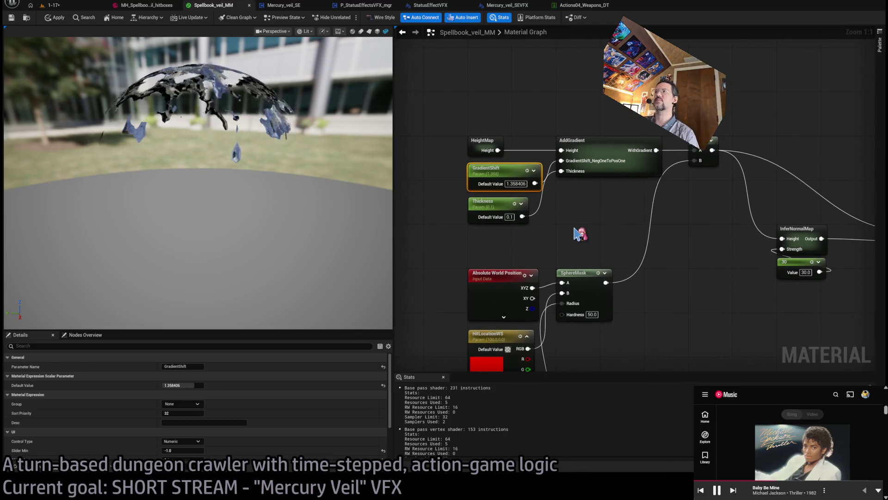
pyautogui.click(567, 223)
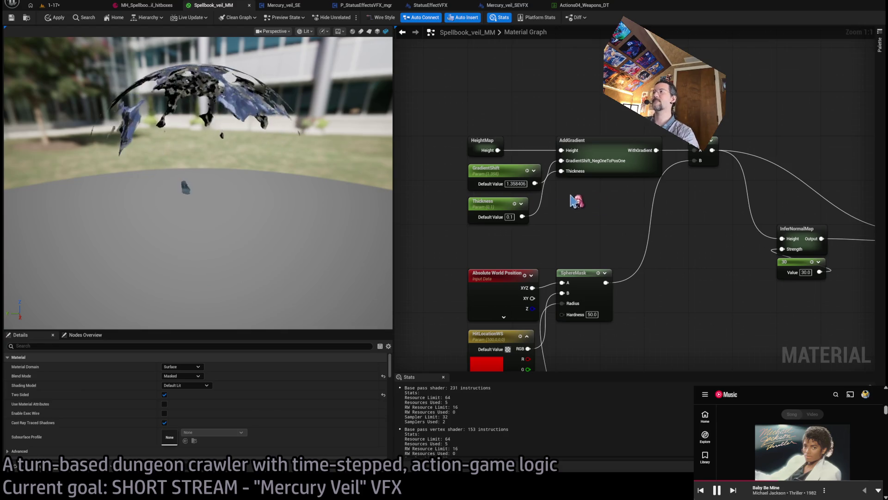
pyautogui.moveTo(577, 201); pyautogui.dragTo(490, 234)
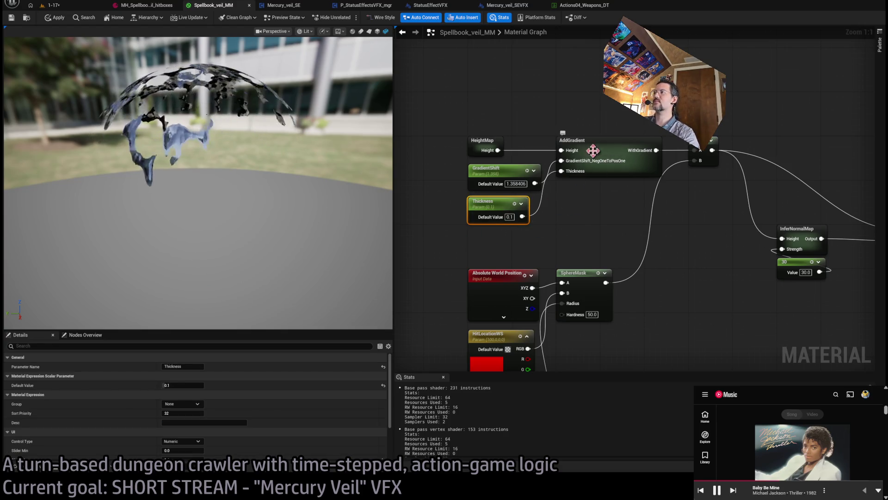
# Step: Inside AddGradient, move the 1-x/Subtract/Abs nodes left beside Mask and Power/Lerp further right
pyautogui.doubleClick(594, 147)
pyautogui.scroll(-2, 652, 249)
pyautogui.click(576, 259)
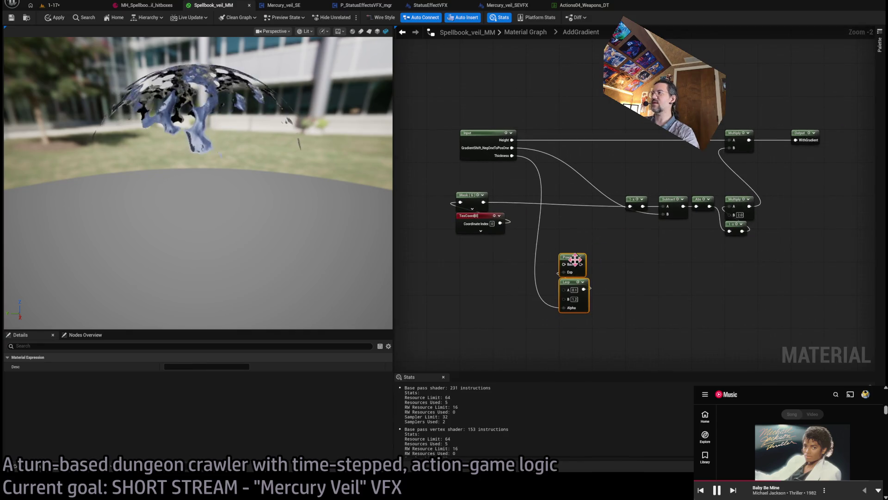
pyautogui.click(638, 244)
pyautogui.scroll(1, 634, 201)
pyautogui.moveTo(645, 203); pyautogui.dragTo(738, 252)
pyautogui.moveTo(712, 207); pyautogui.dragTo(593, 207)
pyautogui.moveTo(578, 270); pyautogui.dragTo(528, 324)
pyautogui.moveTo(521, 274)
pyautogui.mouseDown()
pyautogui.moveTo(613, 269)
pyautogui.moveTo(600, 224)
pyautogui.moveTo(605, 235)
pyautogui.moveTo(639, 209)
pyautogui.mouseUp()
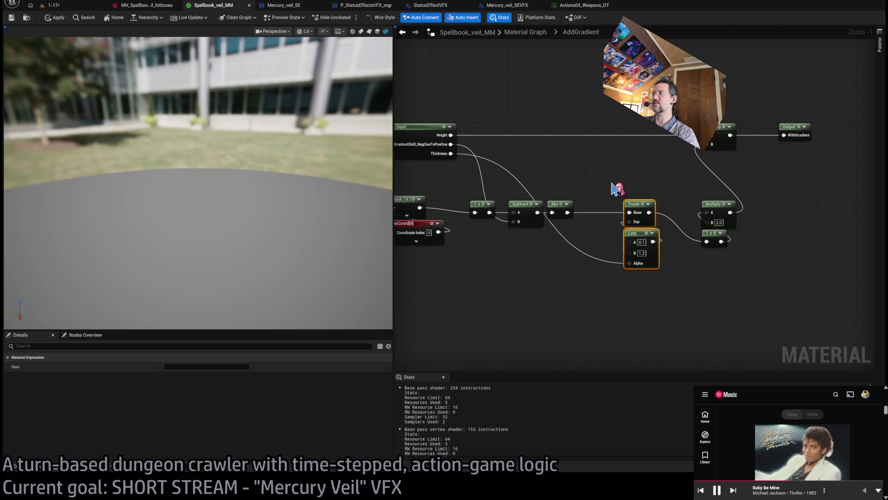
pyautogui.click(617, 189)
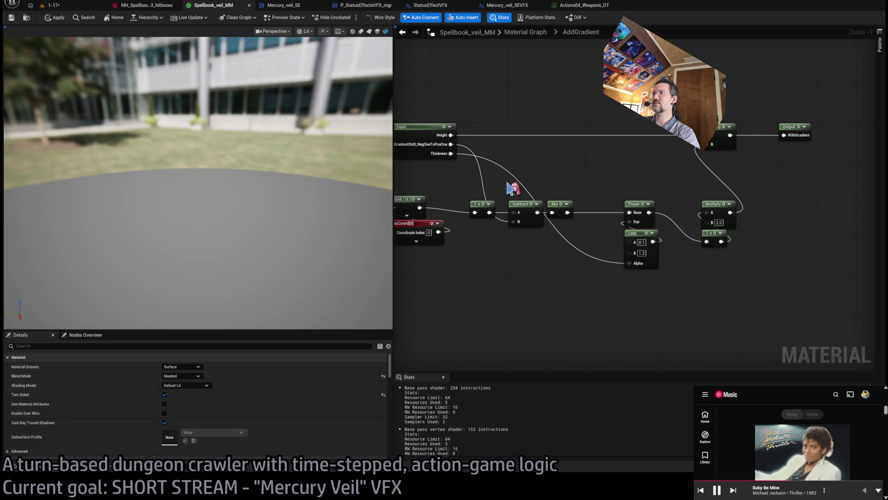
# Step: Back in the material graph, lower GradientShift to about 0.586 and Thickness to about 0.0133
pyautogui.click(526, 32)
pyautogui.click(524, 144)
pyautogui.moveTo(183, 385)
pyautogui.mouseDown()
pyautogui.moveTo(213, 385)
pyautogui.moveTo(183, 382)
pyautogui.mouseUp()
pyautogui.click(506, 171)
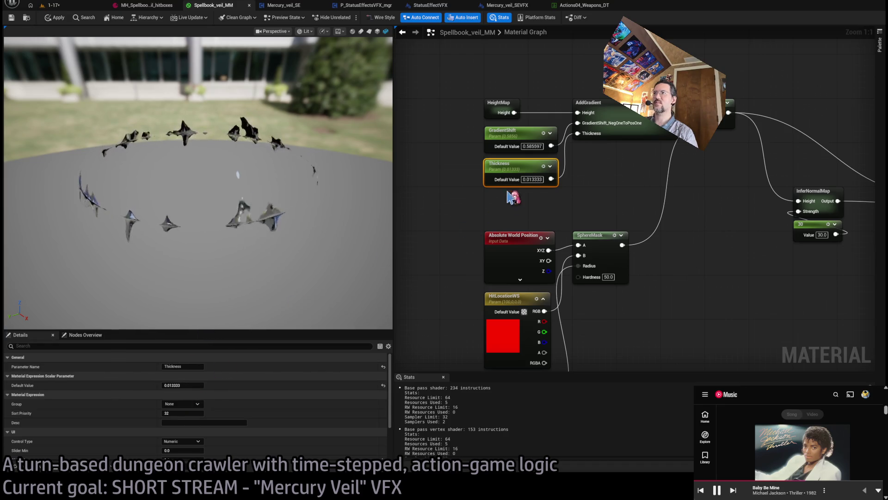
pyautogui.click(495, 150)
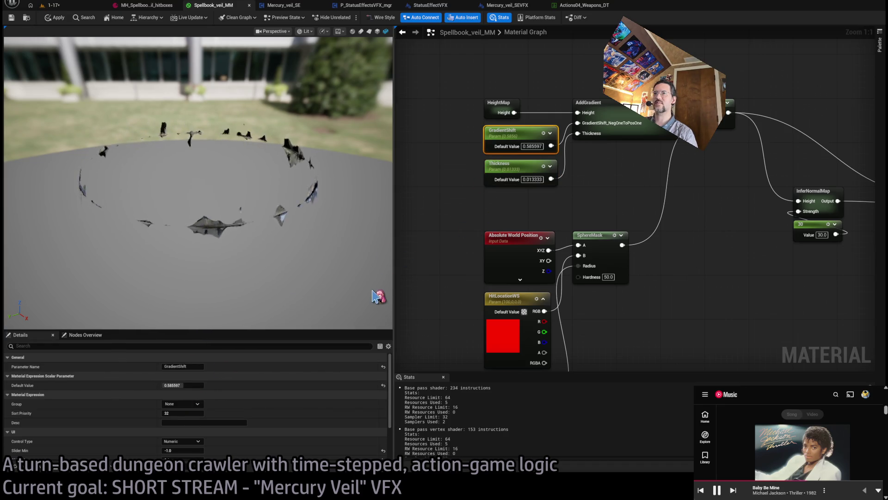
# Step: Raise GradientShift to about 0.69, set Thickness to 0.0304, and switch to level 1-17
pyautogui.moveTo(182, 384); pyautogui.dragTo(200, 387)
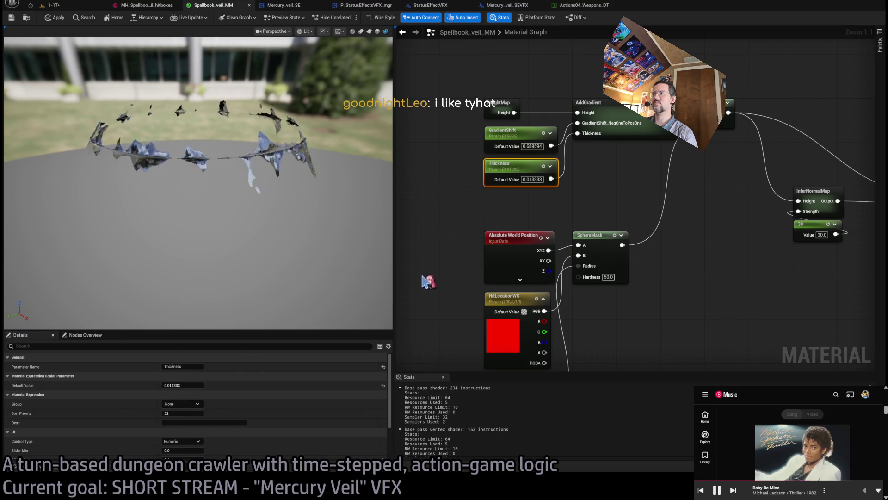
pyautogui.write('0.0304')
pyautogui.press('Return')
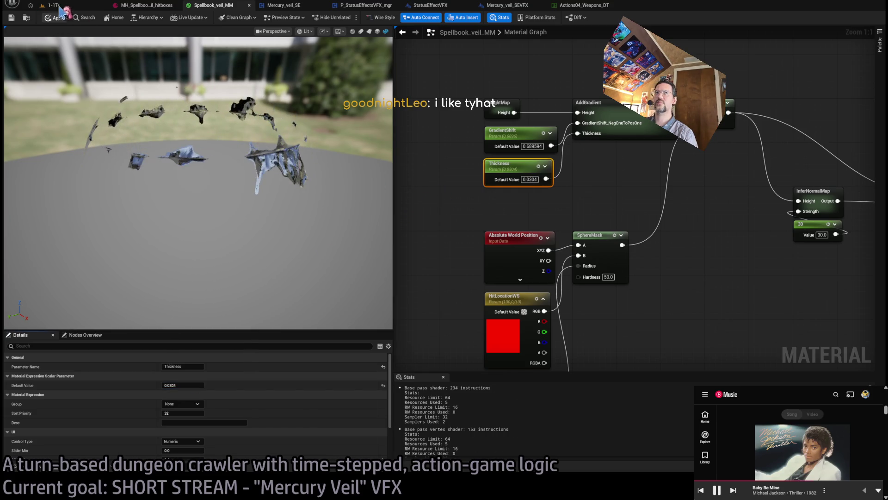
pyautogui.click(78, 7)
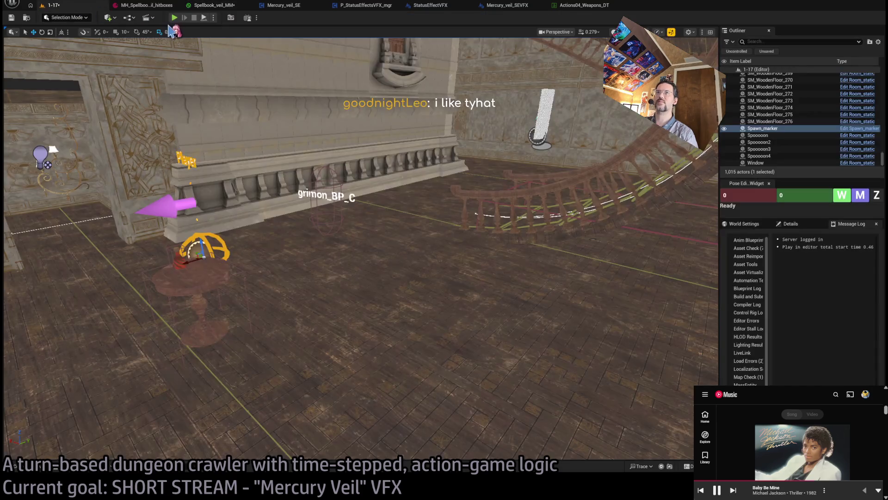
# Step: Play-test level 1-17, locking onto the cat and attacking, then return to Spellbook_veil_MM
pyautogui.hotkey('alt', 'p')
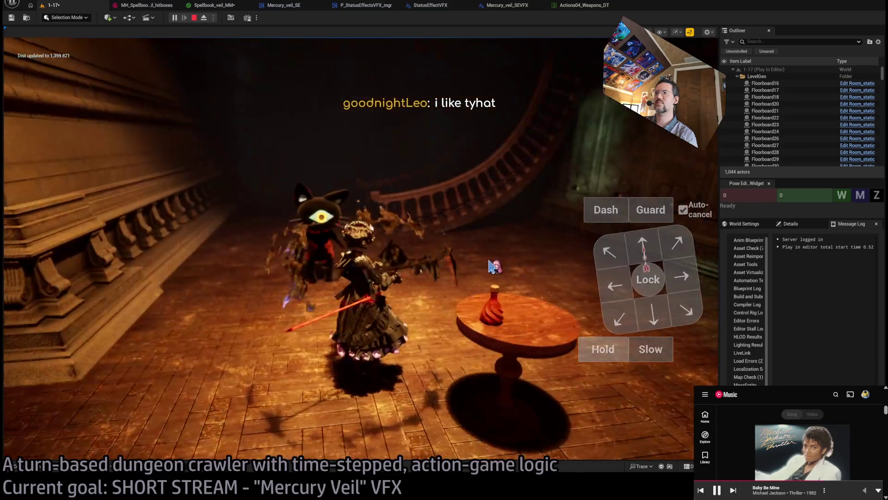
pyautogui.click(492, 266)
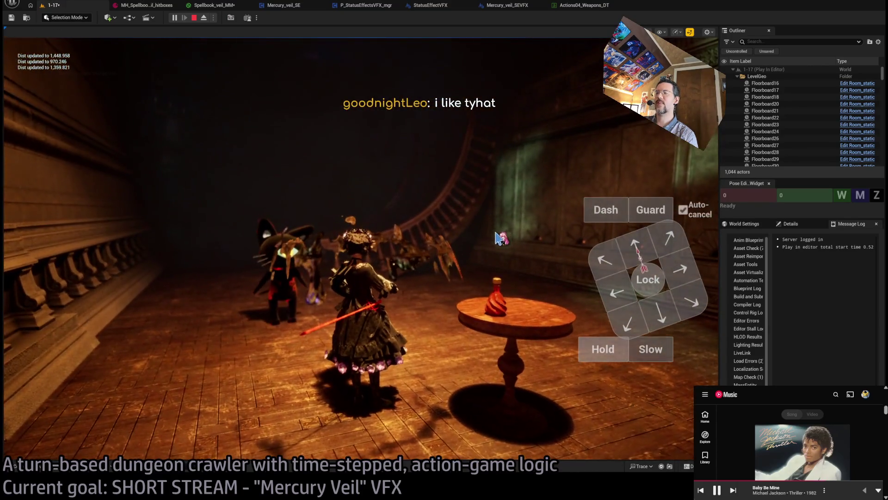
pyautogui.click(462, 265)
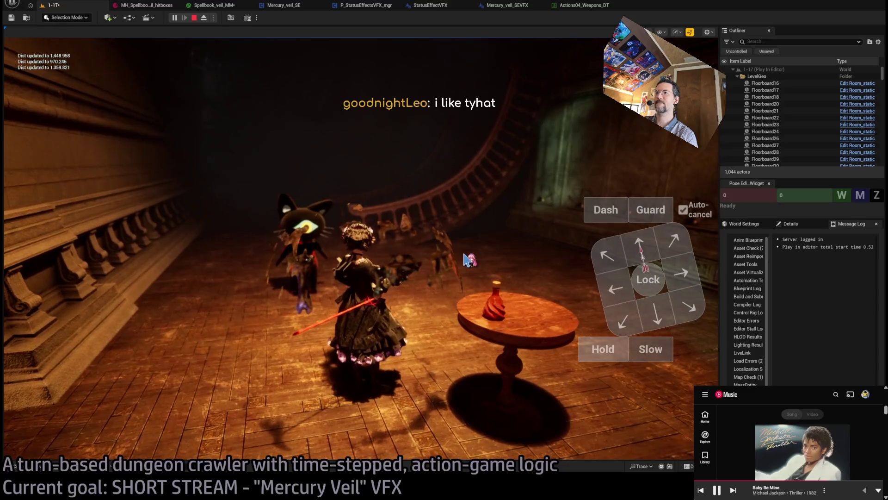
pyautogui.click(465, 259)
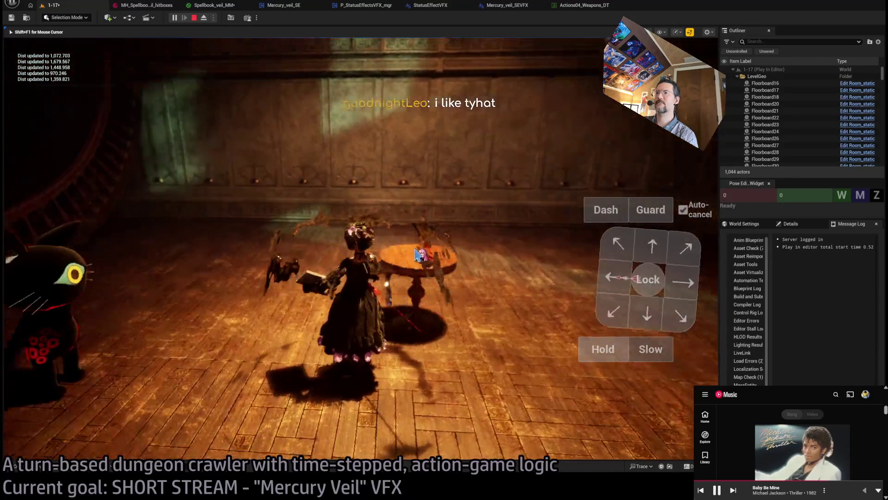
pyautogui.moveTo(417, 255); pyautogui.dragTo(255, 264)
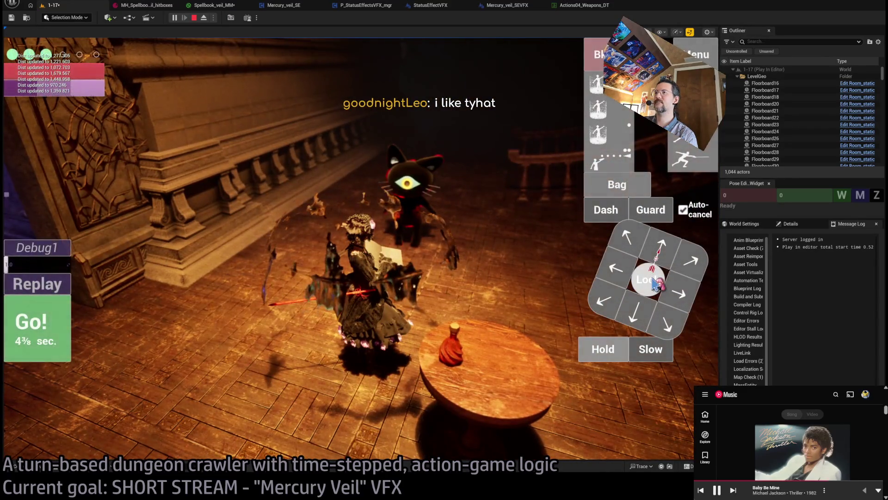
pyautogui.click(648, 280)
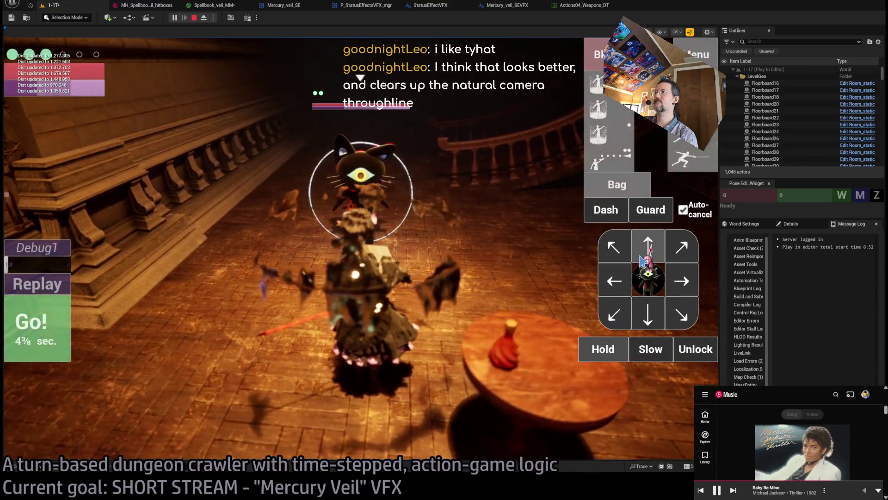
pyautogui.click(55, 324)
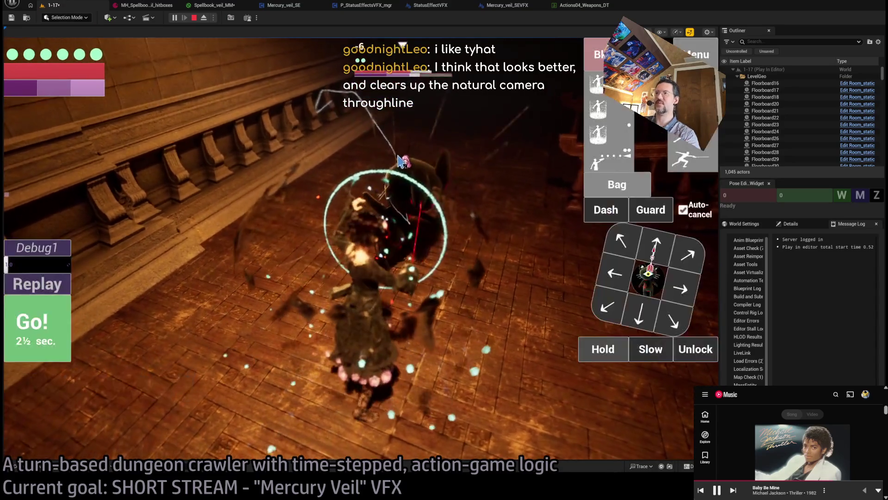
pyautogui.press('Escape')
pyautogui.click(209, 6)
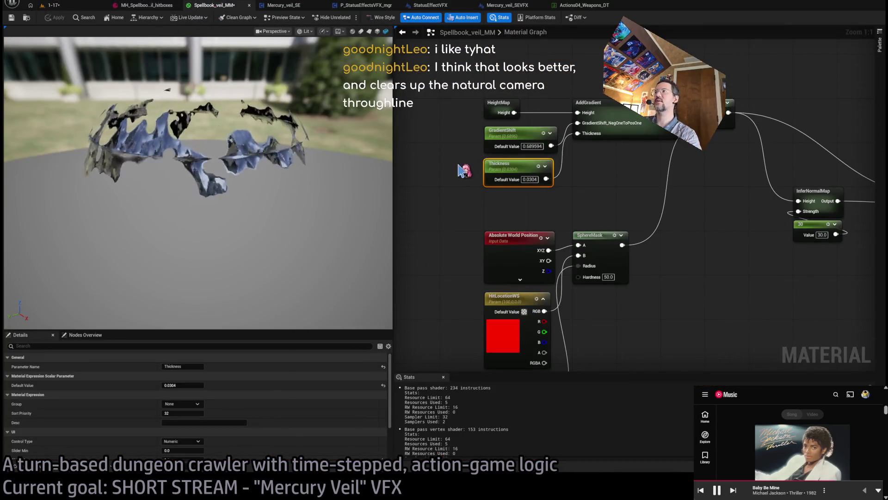
# Step: In Spellbook_veil_MM set GradientShift's default value to 0.6, then go back to level 1-17
pyautogui.click(551, 204)
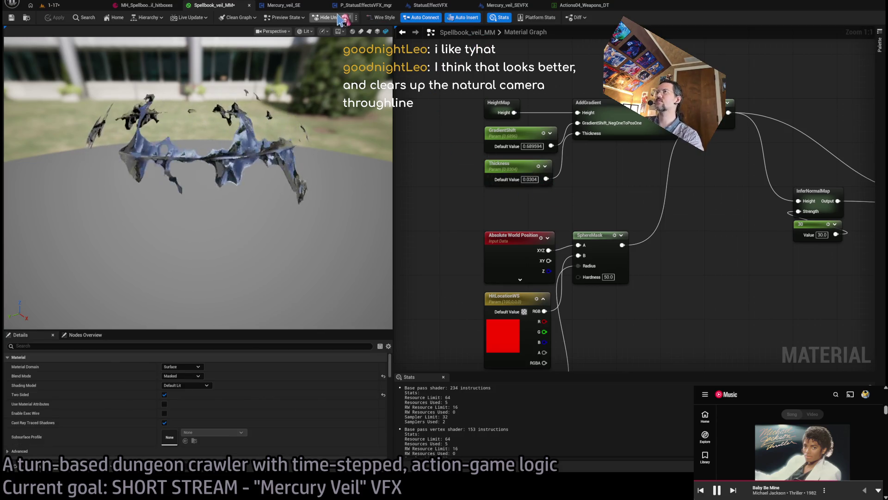
pyautogui.click(162, 7)
pyautogui.click(222, 7)
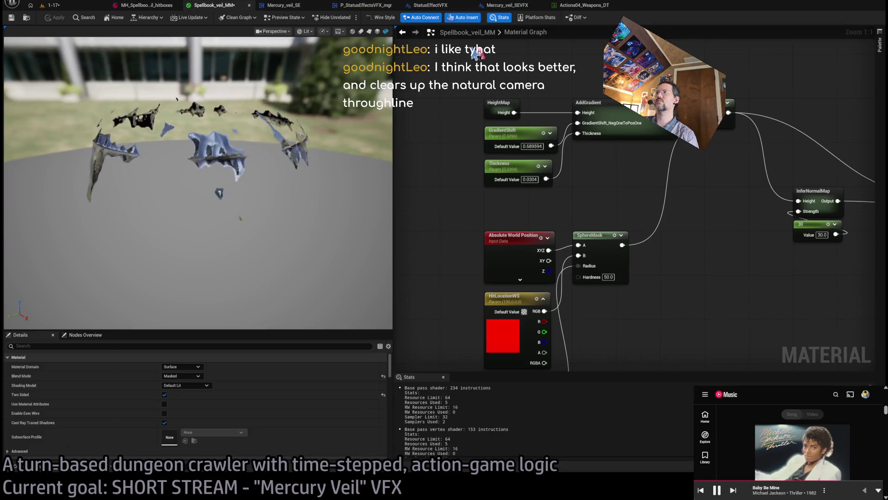
pyautogui.click(553, 178)
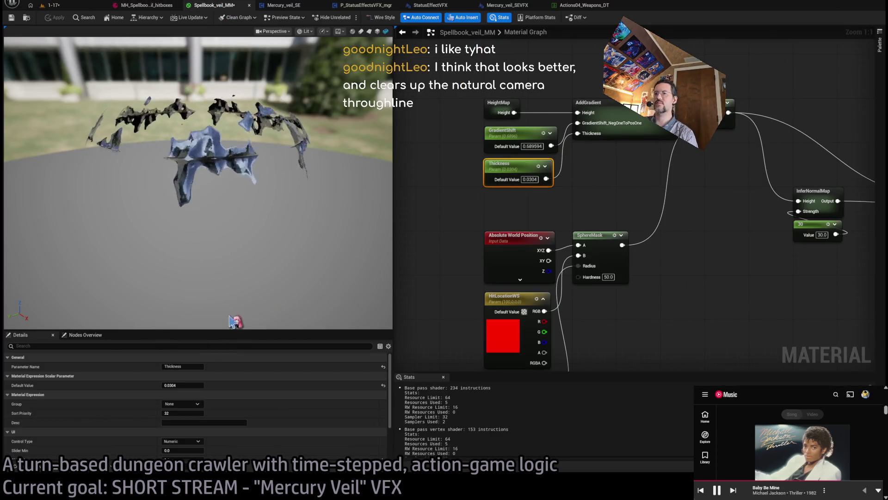
pyautogui.click(504, 132)
pyautogui.moveTo(185, 385); pyautogui.dragTo(178, 385)
pyautogui.write('0.588796')
pyautogui.press('Return')
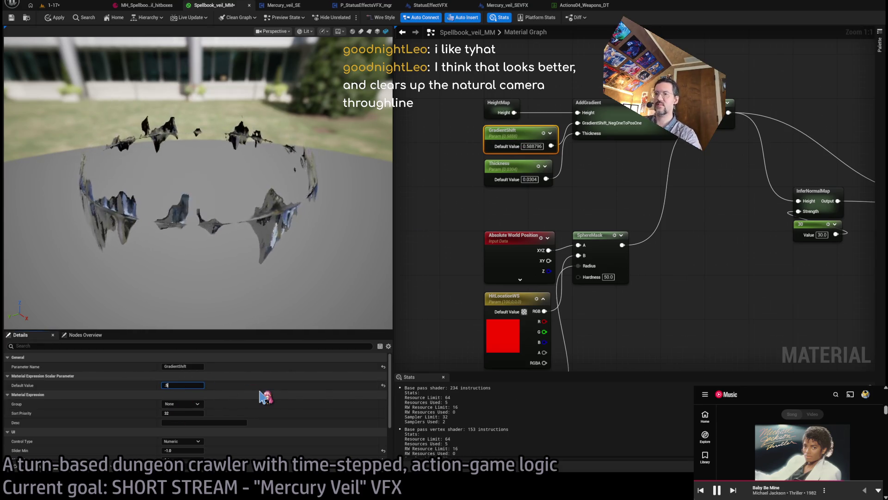
pyautogui.write('0.6')
pyautogui.press('Return')
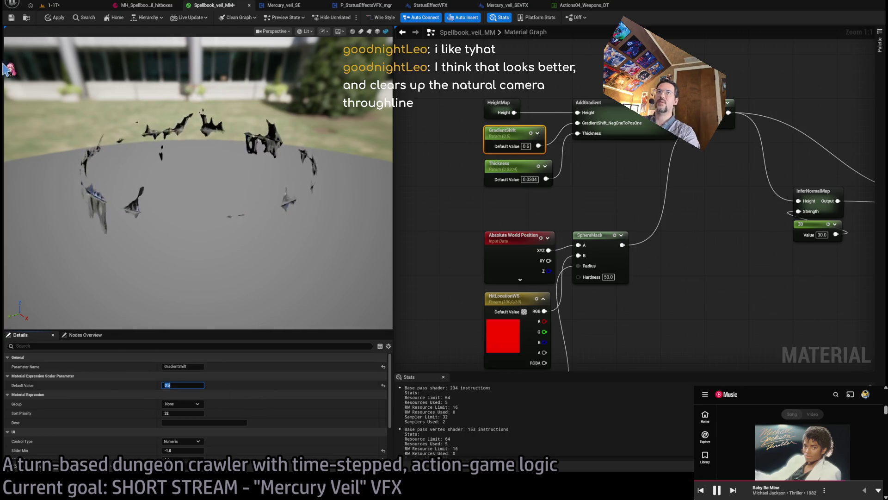
pyautogui.click(67, 7)
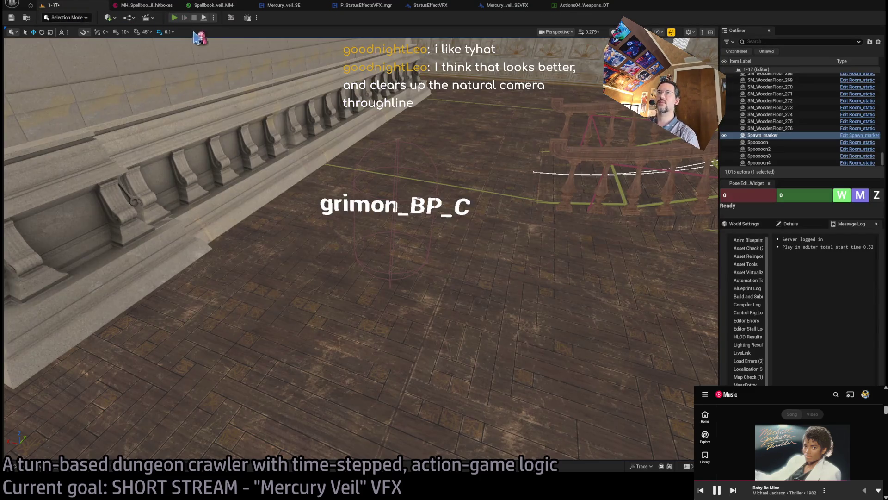
# Step: Play-test level 1-17 casting the Mercury Veil shield and locking onto the enemy, then reopen Spellbook_veil_MM
pyautogui.hotkey('alt', 'p')
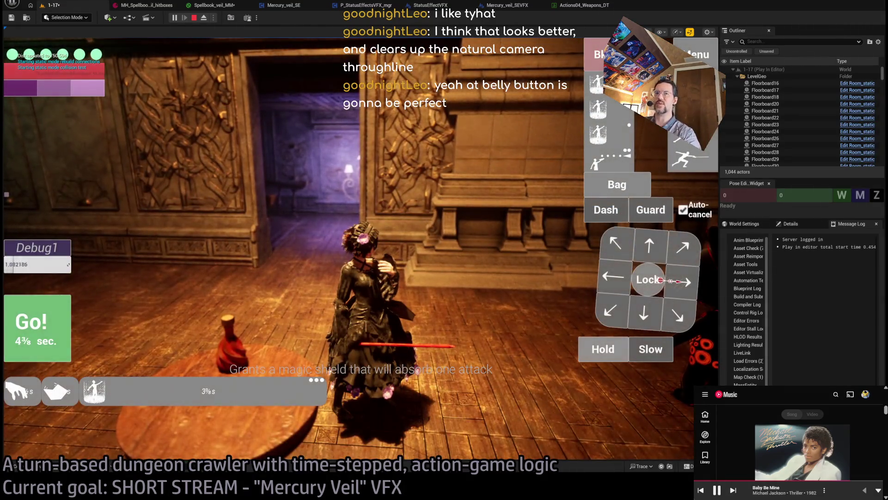
pyautogui.click(37, 327)
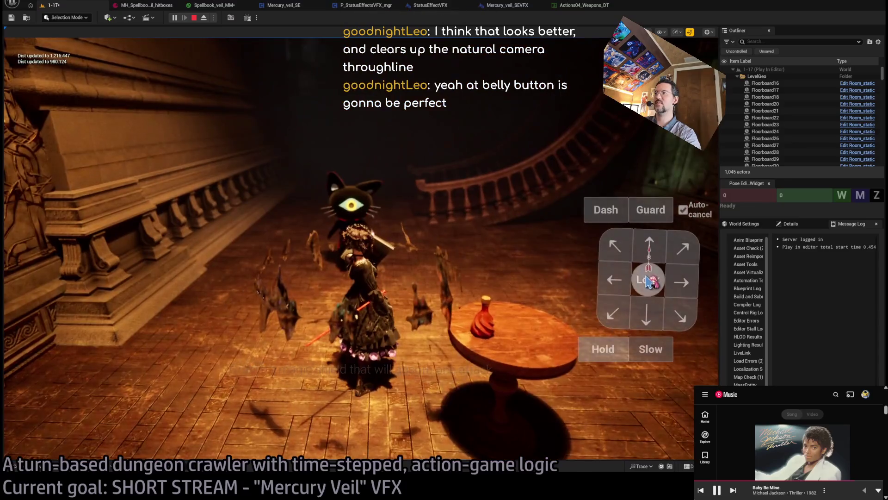
pyautogui.click(648, 281)
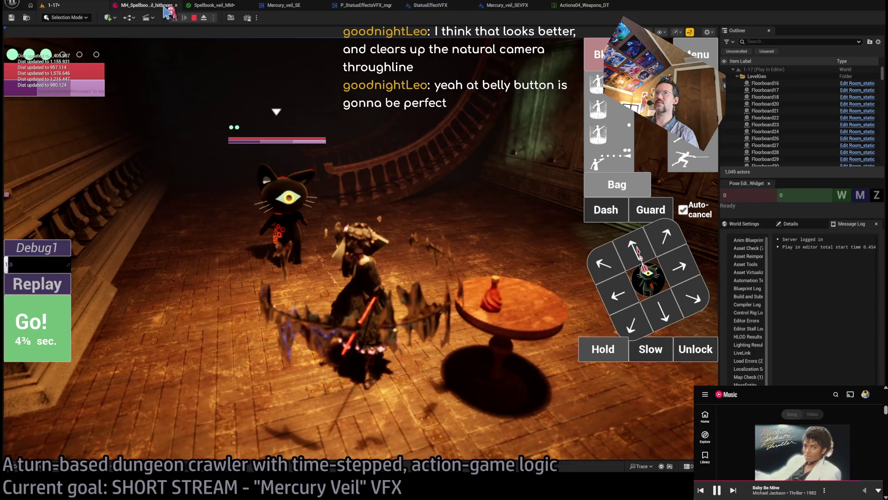
pyautogui.click(589, 6)
pyautogui.click(217, 6)
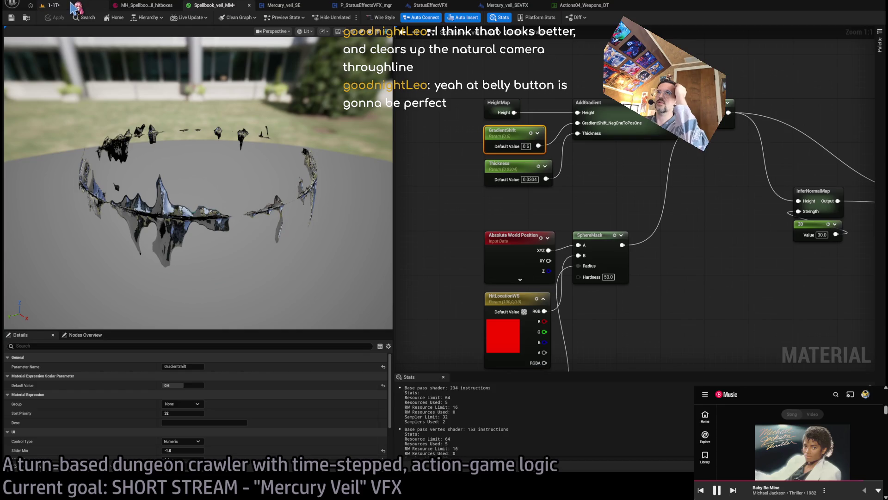
# Step: Look through the veil, hitboxes and Actions04_Weapons_DT assets, then stop the 1-17 play session
pyautogui.click(73, 6)
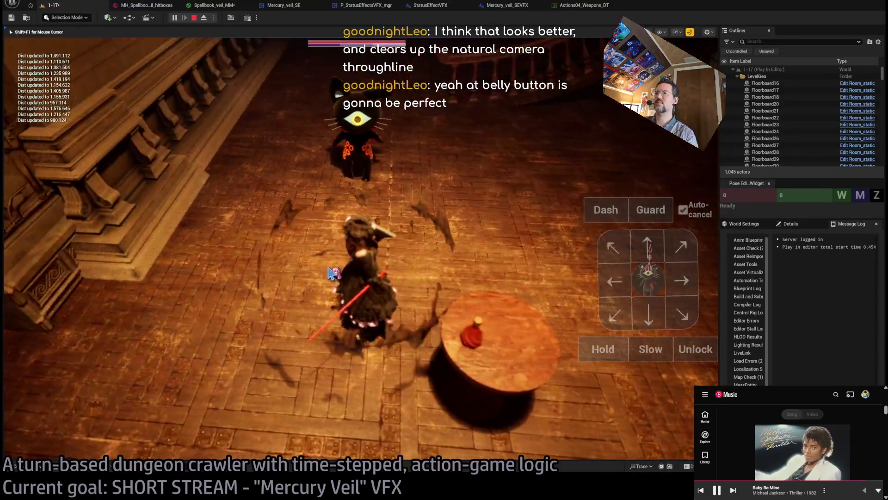
pyautogui.click(214, 6)
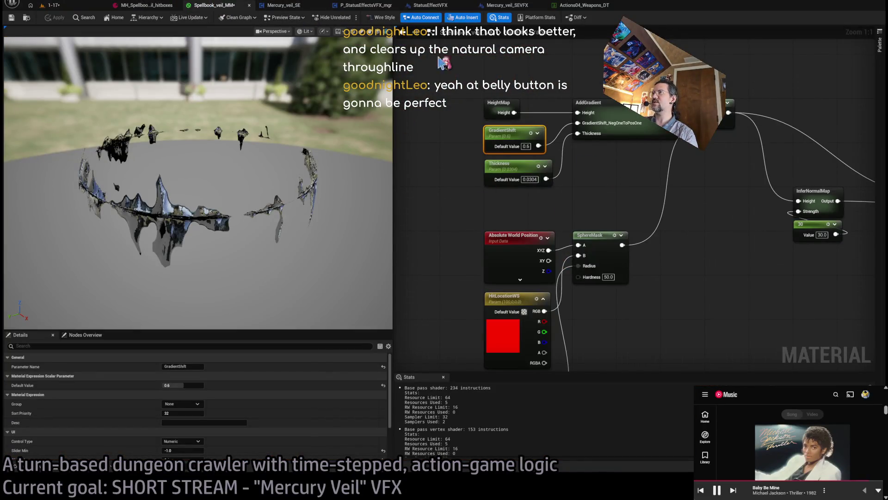
pyautogui.click(305, 7)
pyautogui.click(145, 5)
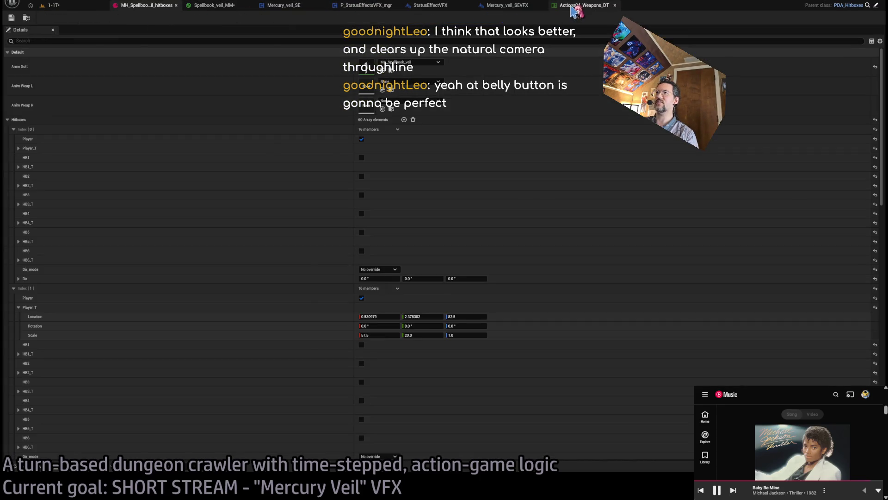
pyautogui.click(573, 6)
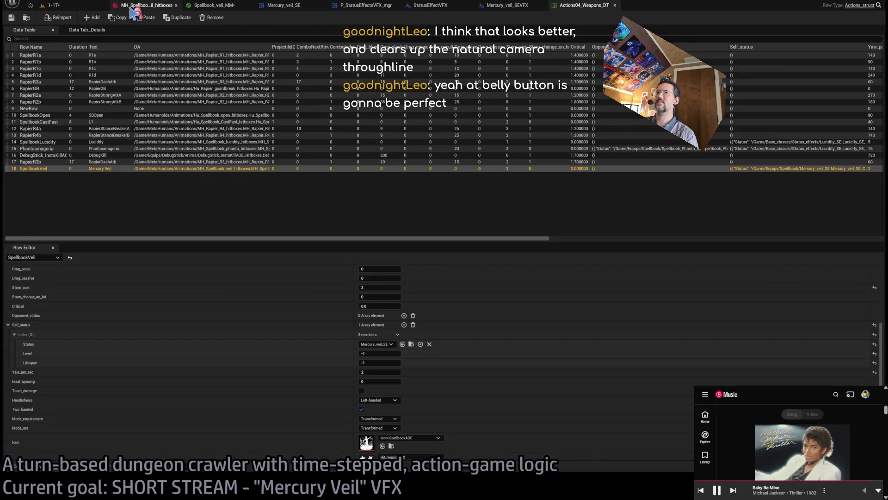
pyautogui.click(132, 7)
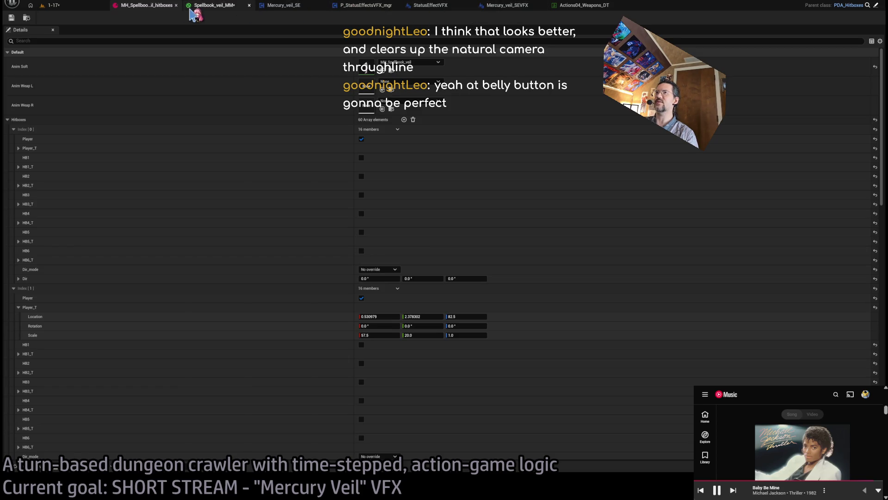
pyautogui.click(96, 11)
pyautogui.click(194, 17)
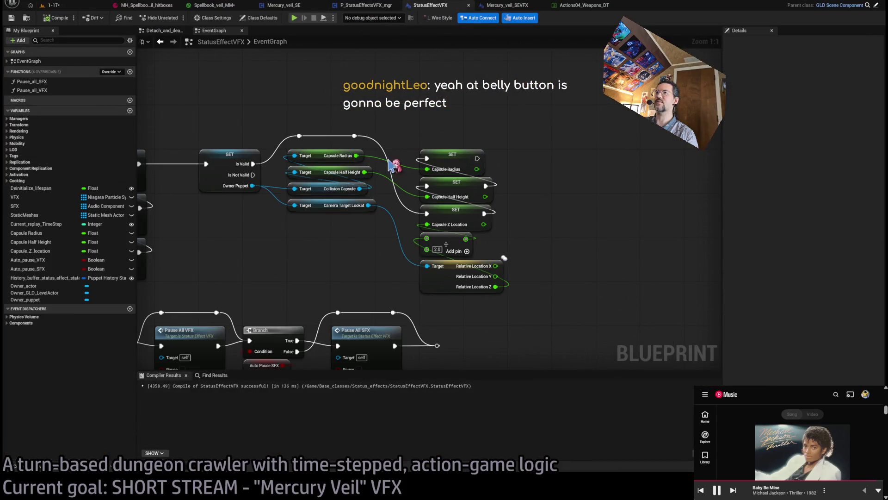
# Step: Undo the last spawn-scale wiring edit at the MAX node in Mercury_veil_SEVFX, then return to 1-17
pyautogui.click(504, 6)
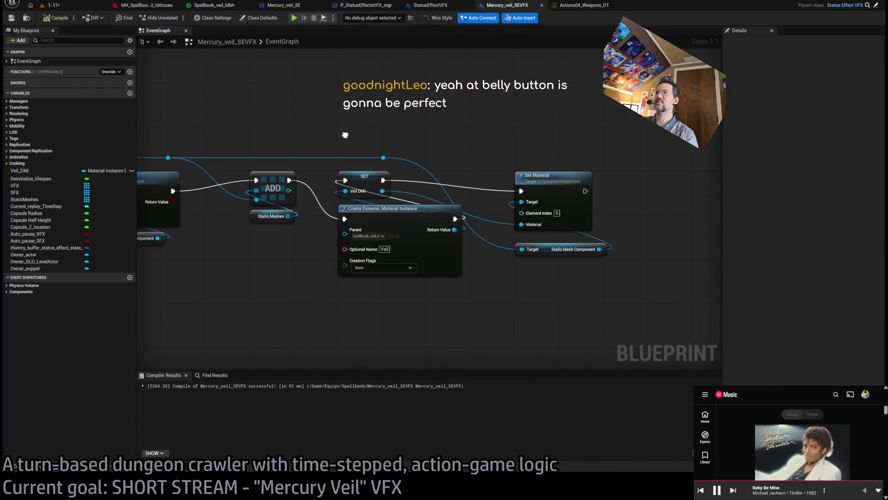
pyautogui.click(447, 195)
pyautogui.hotkey('ctrl', 'z')
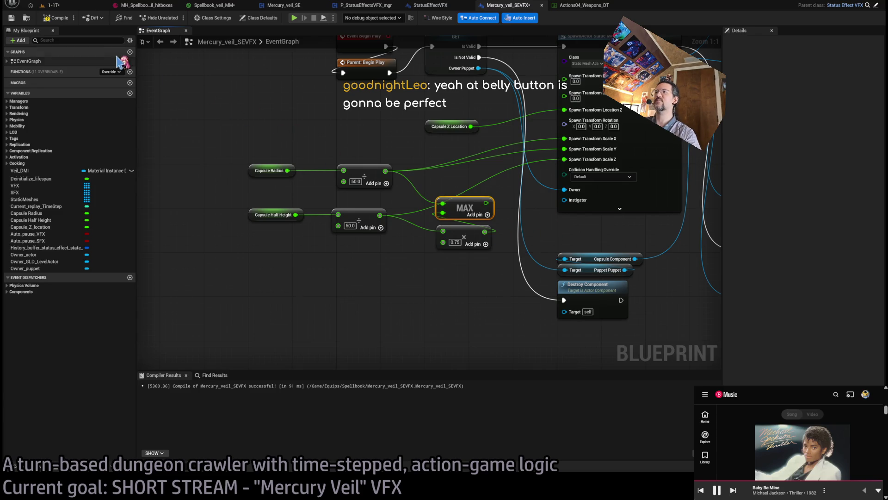
pyautogui.click(52, 5)
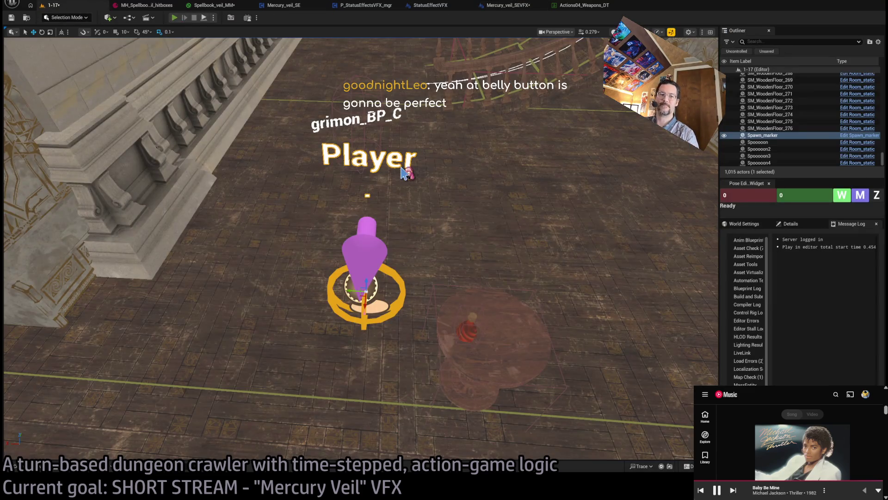
pyautogui.hotkey('alt', 'p')
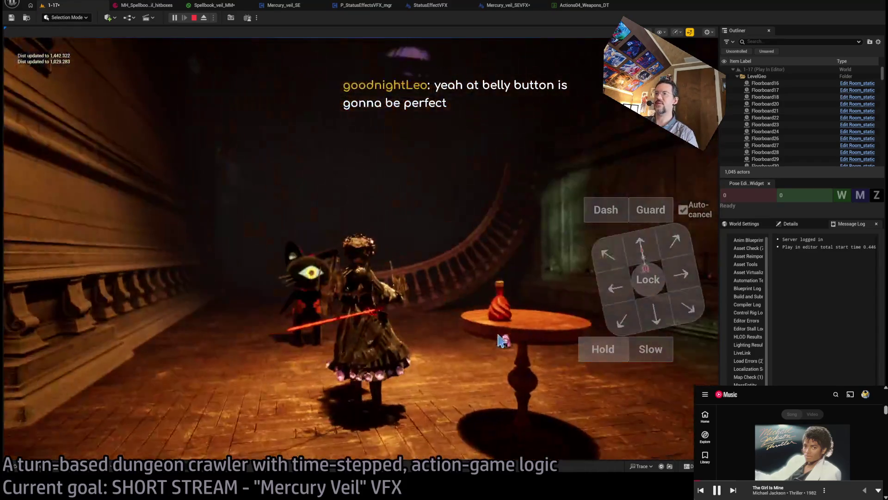
pyautogui.click(194, 18)
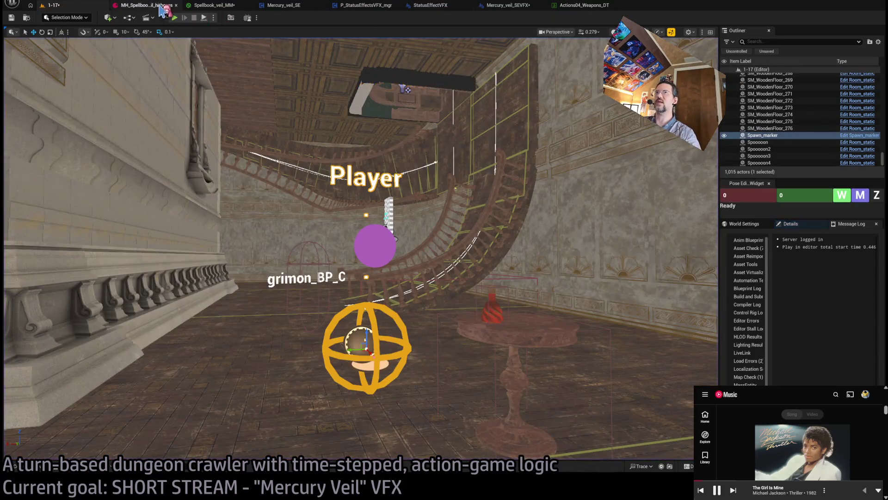
# Step: Undo then redo in Mercury_veil_SEVFX so scale X and Y stay fed from MAX, then play 1-17
pyautogui.click(161, 6)
pyautogui.click(576, 6)
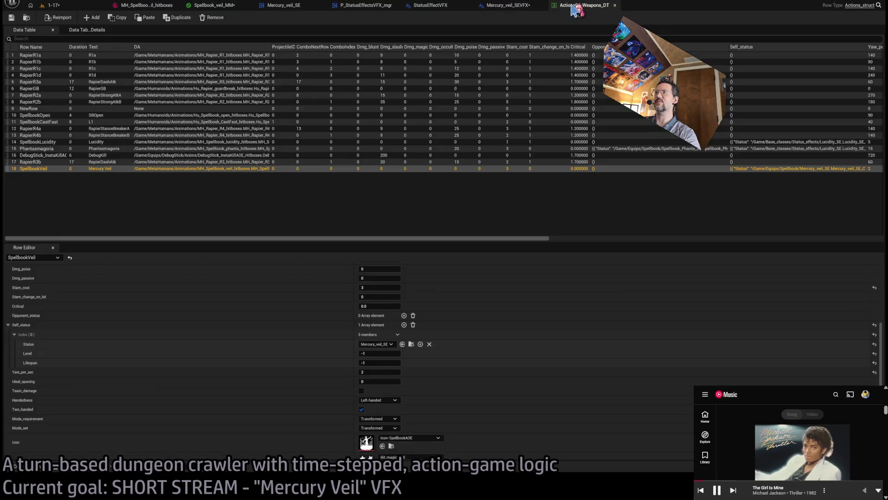
pyautogui.click(491, 7)
pyautogui.hotkey('ctrl', 'z')
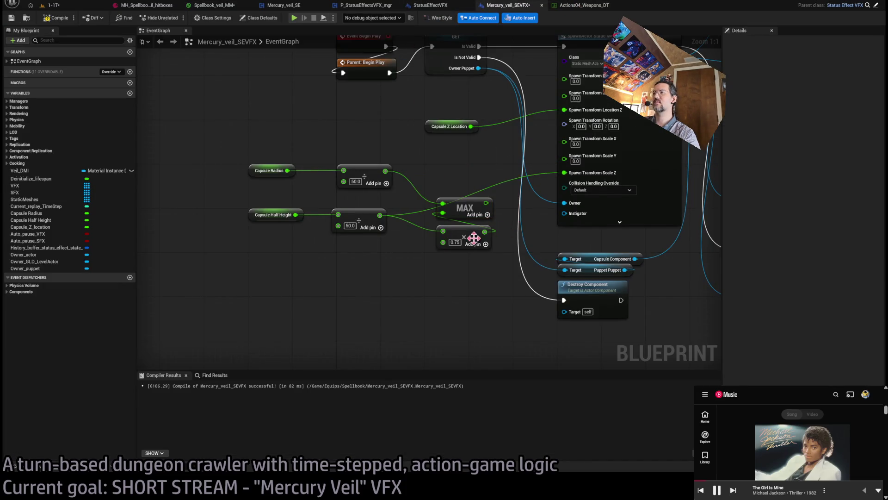
pyautogui.hotkey('ctrl', 'y')
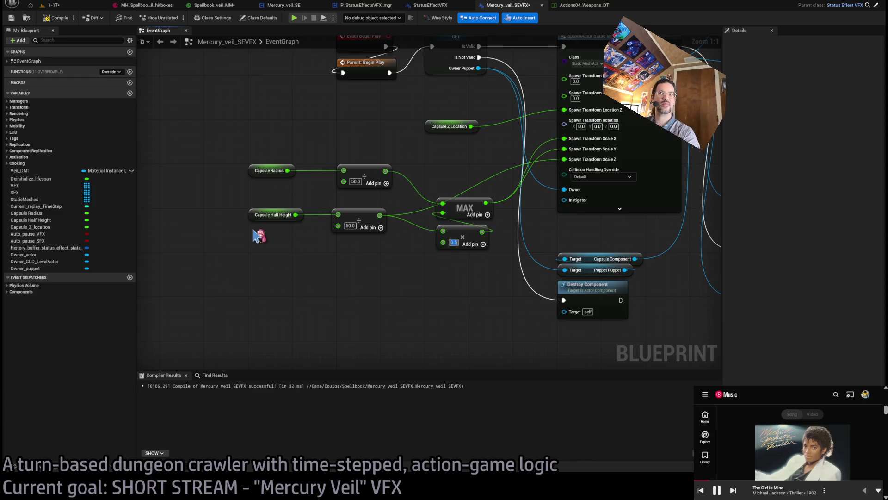
pyautogui.click(85, 6)
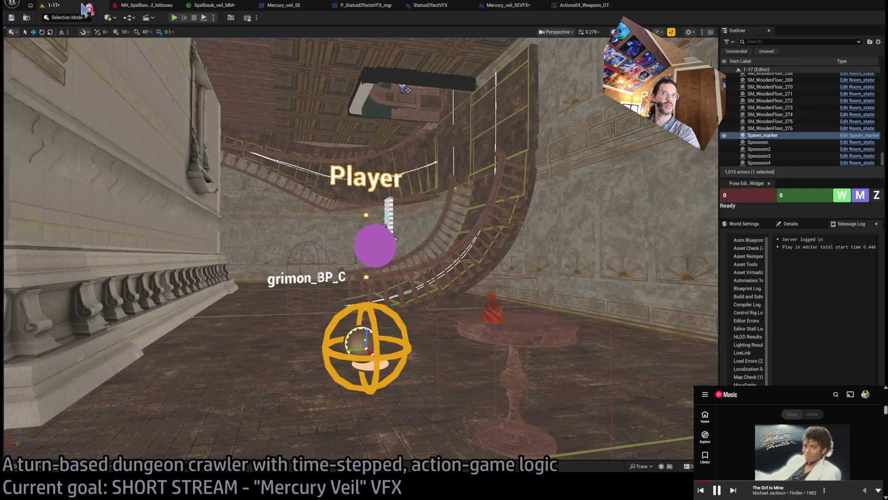
pyautogui.hotkey('alt', 'p')
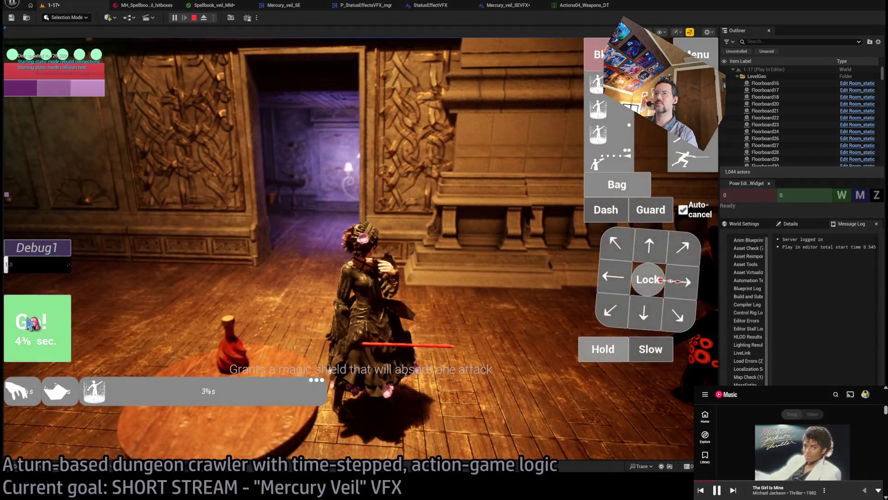
# Step: Run turns with the veil shield active, locking onto and attacking the cat until items are acquired
pyautogui.click(30, 324)
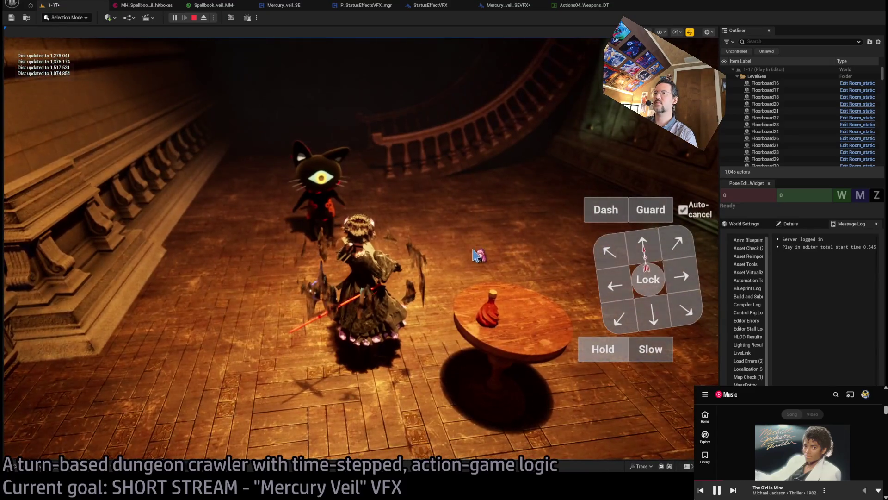
pyautogui.click(648, 279)
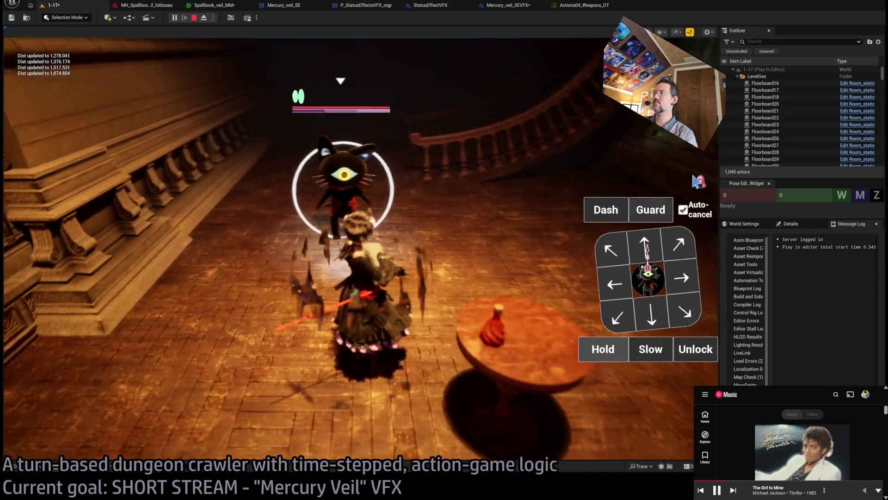
pyautogui.click(43, 318)
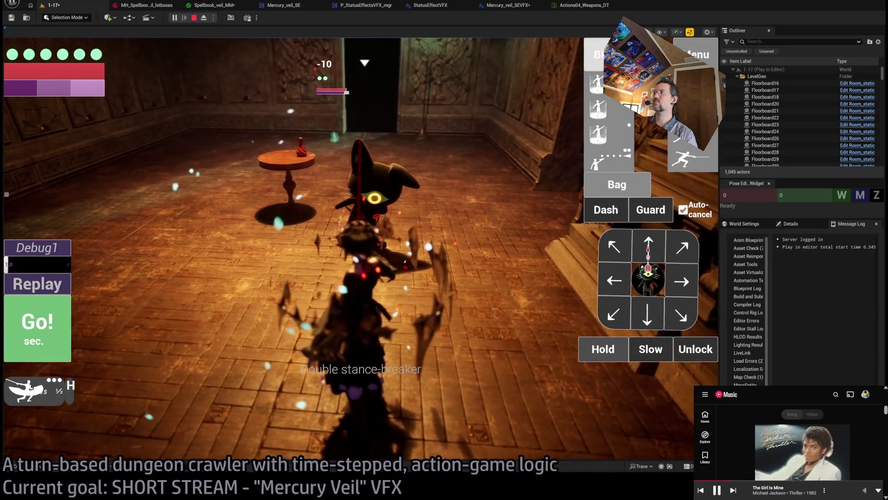
pyautogui.click(73, 311)
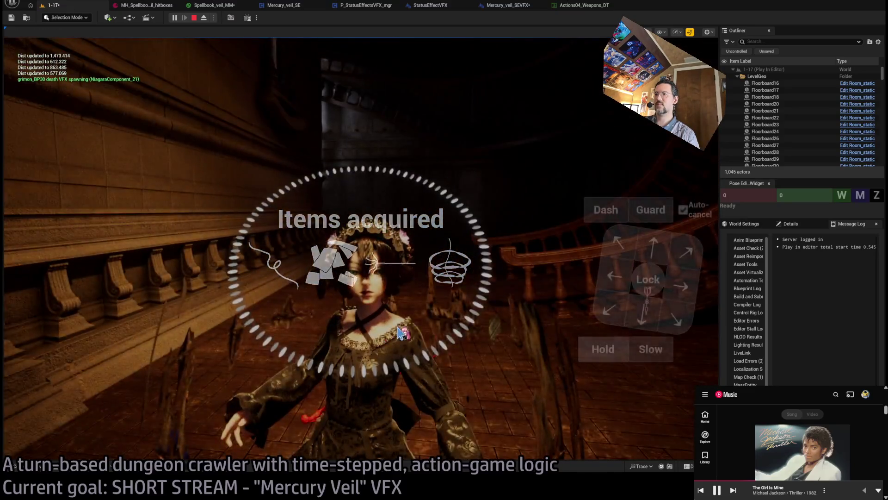
# Step: Turn the game camera left toward the carved doorway wall
pyautogui.click(399, 333)
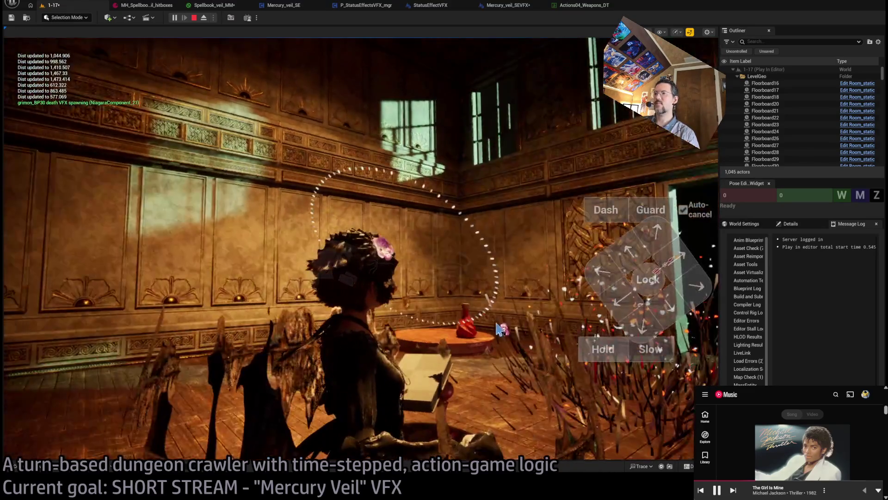
pyautogui.click(244, 343)
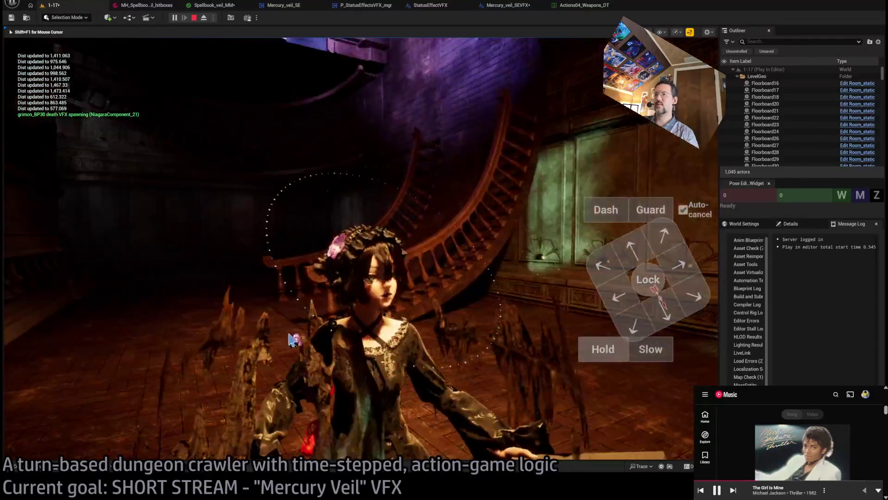
pyautogui.click(292, 340)
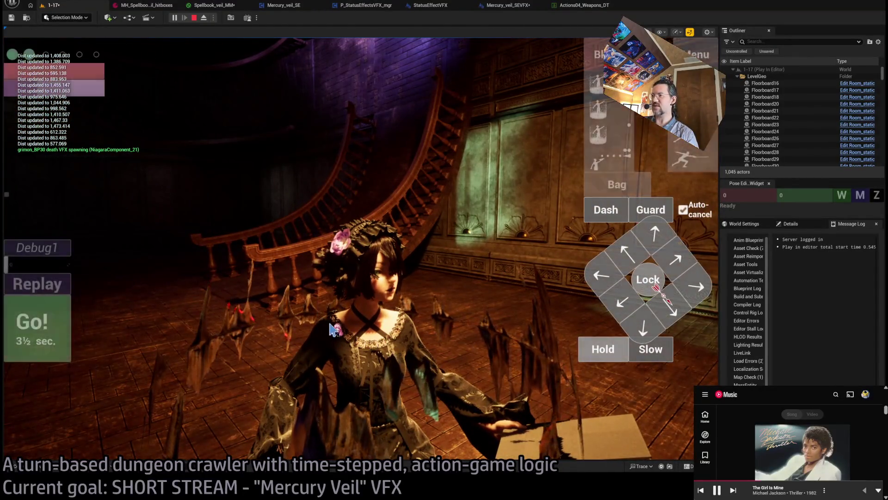
# Step: Play out several turns, including the one that opens the spellbook, then stop play
pyautogui.click(332, 330)
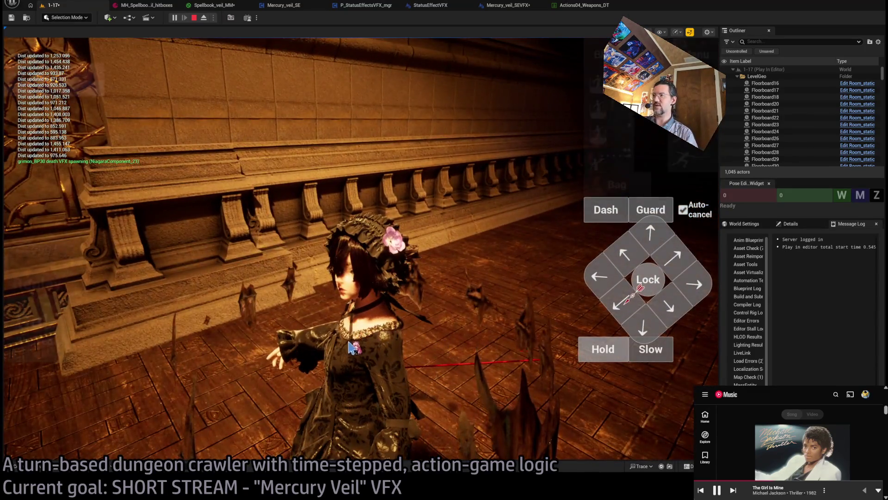
pyautogui.click(350, 347)
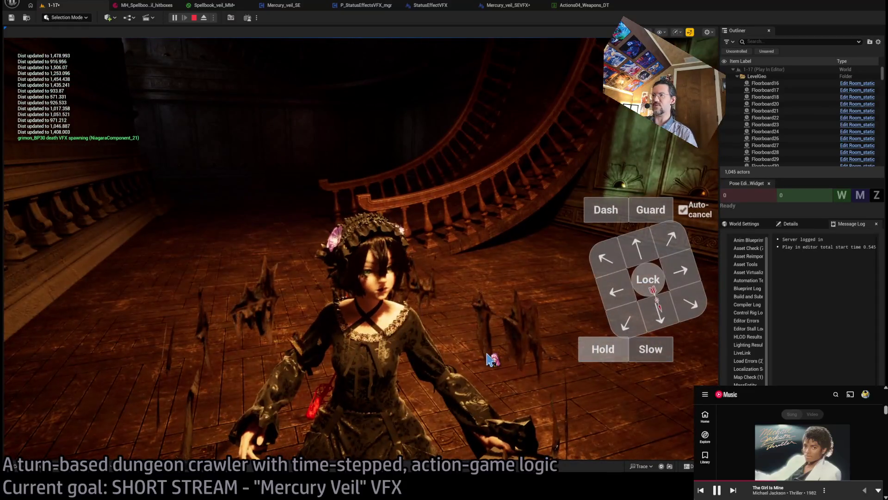
pyautogui.click(519, 341)
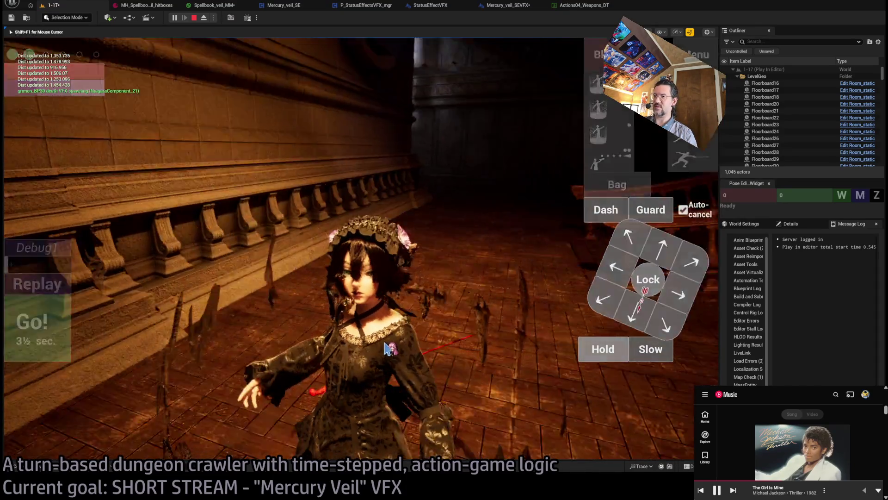
pyautogui.click(382, 301)
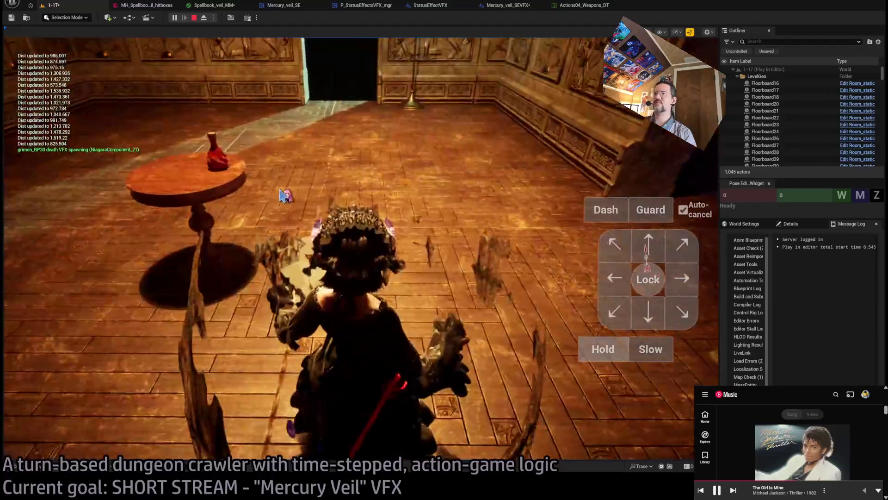
pyautogui.press('Escape')
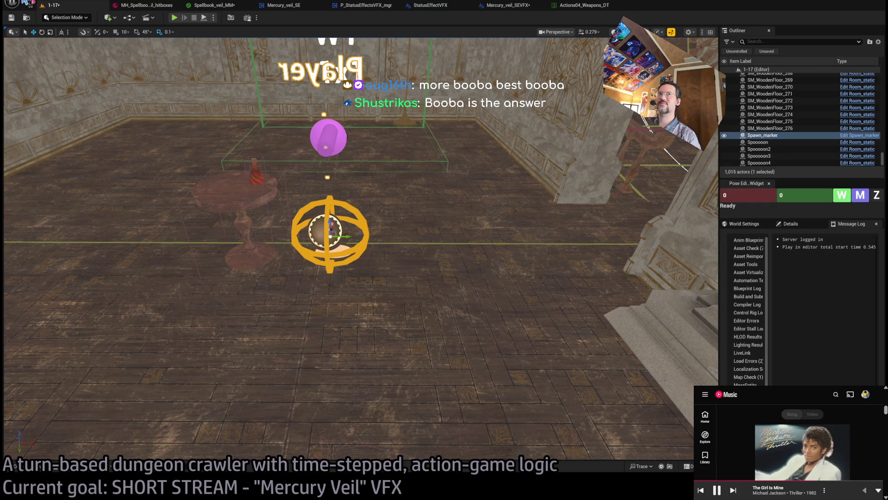
# Step: Save all modified assets and switch to the Mercury_veil_SEVFX blueprint
pyautogui.hotkey('ctrl', 'shift', 's')
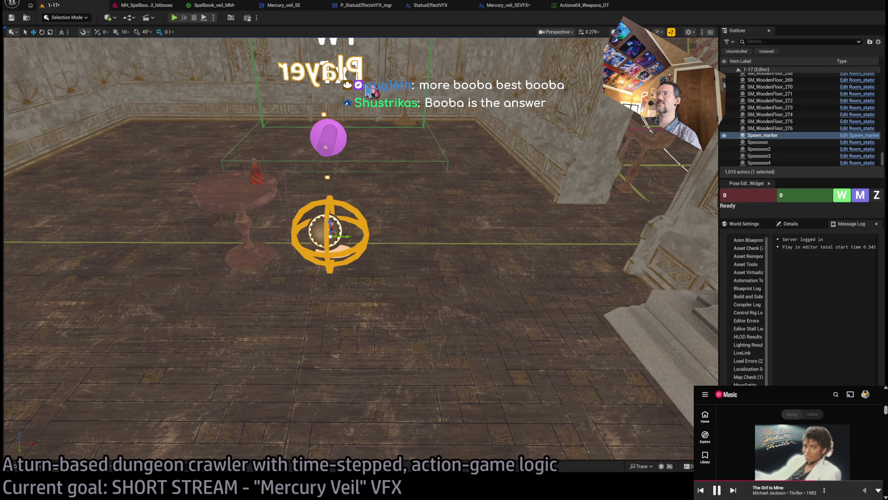
pyautogui.click(597, 5)
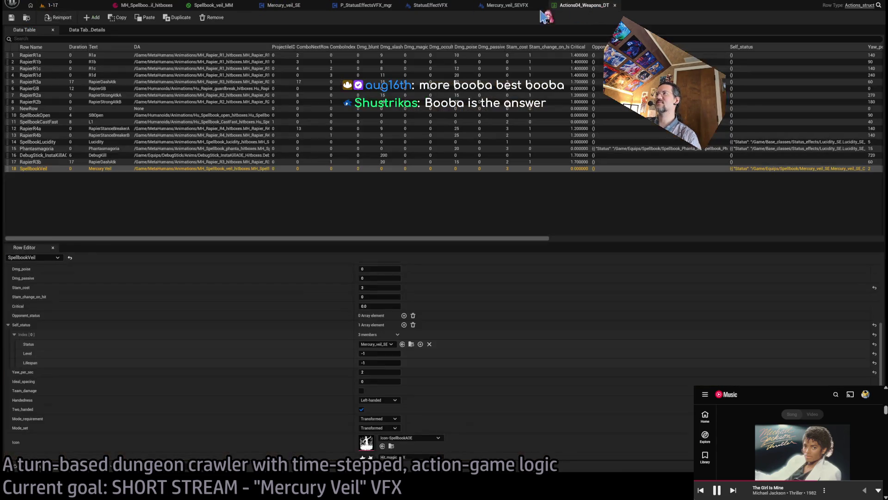
pyautogui.click(507, 5)
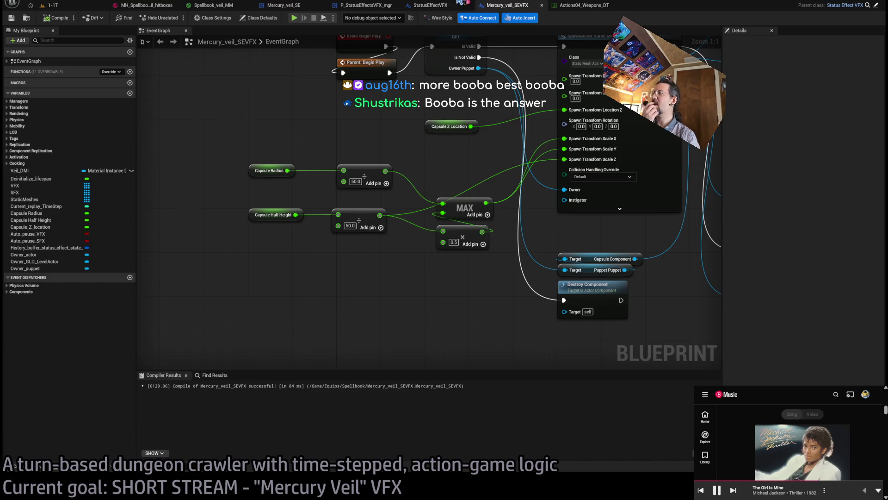
# Step: Review the GET, SpawnActor, attach and dynamic material nodes, then return to the level editor
pyautogui.moveTo(570, 222)
pyautogui.mouseDown()
pyautogui.moveTo(556, 267)
pyautogui.moveTo(403, 245)
pyautogui.moveTo(424, 243)
pyautogui.mouseUp()
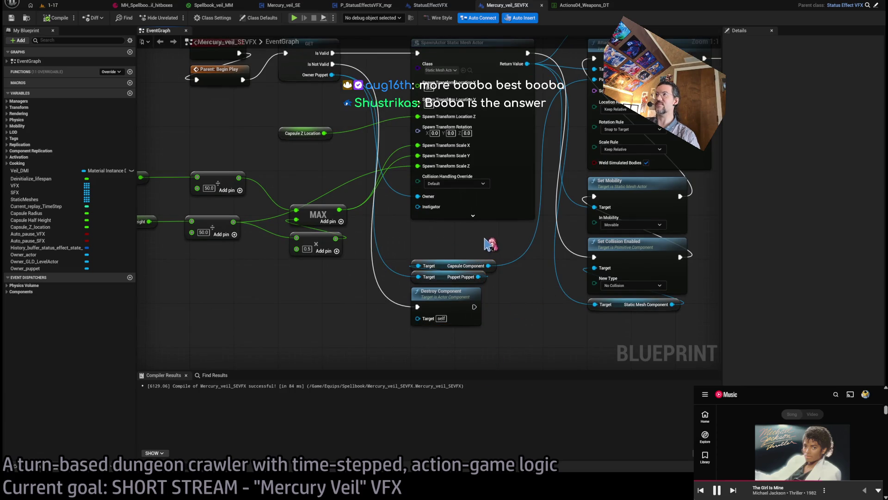
pyautogui.moveTo(486, 242); pyautogui.dragTo(468, 261)
pyautogui.moveTo(153, 57)
pyautogui.mouseDown()
pyautogui.moveTo(694, 266)
pyautogui.moveTo(569, 195)
pyautogui.mouseUp()
pyautogui.moveTo(681, 213); pyautogui.dragTo(533, 209)
pyautogui.scroll(-2, 533, 210)
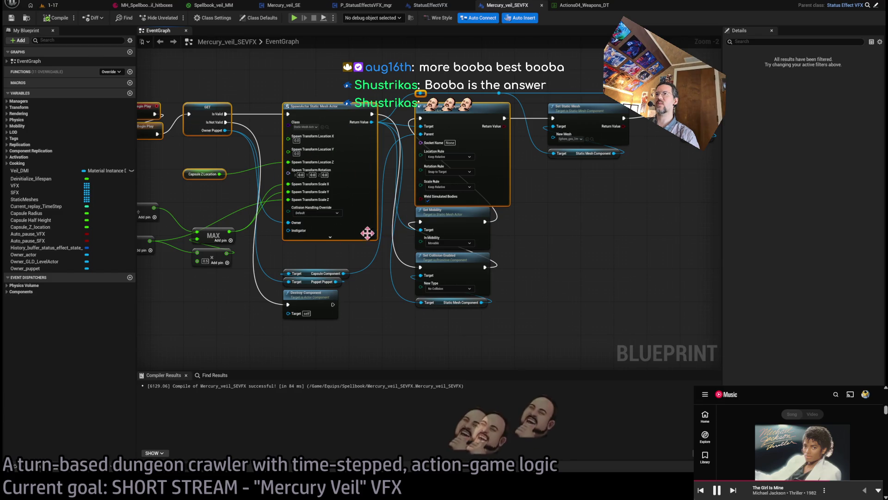
pyautogui.moveTo(367, 231); pyautogui.dragTo(337, 220)
pyautogui.click(295, 18)
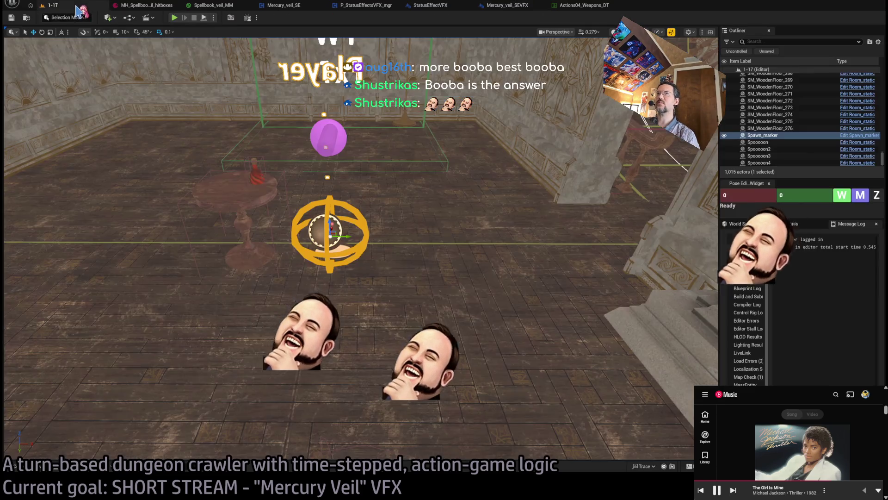
# Step: Start Play In Editor, run the Mercury Veil shield turn with Go!, then stop play
pyautogui.click(176, 19)
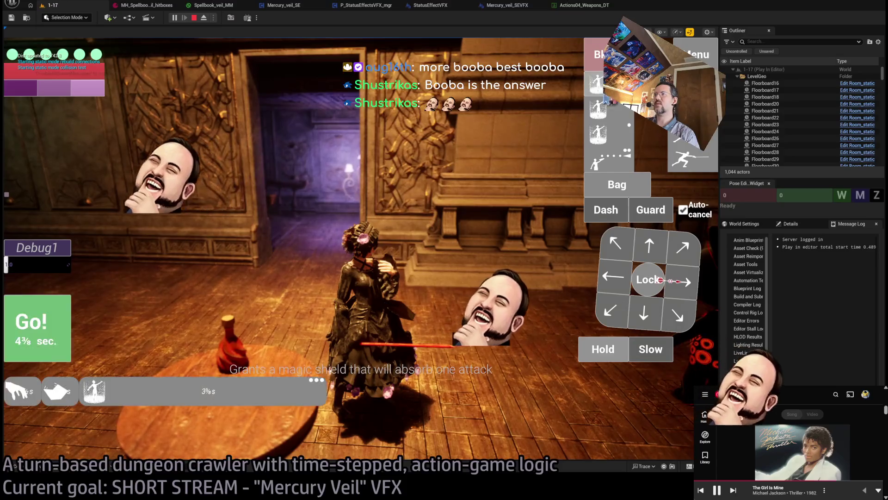
pyautogui.click(31, 326)
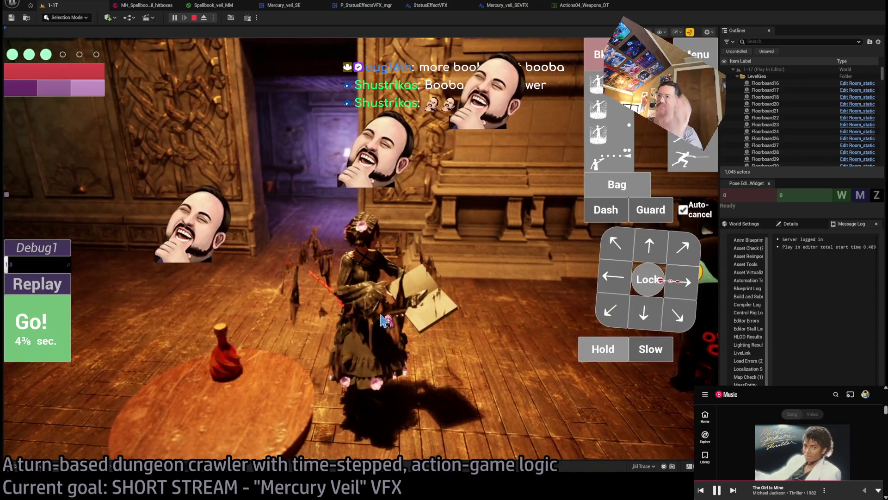
pyautogui.press('Escape')
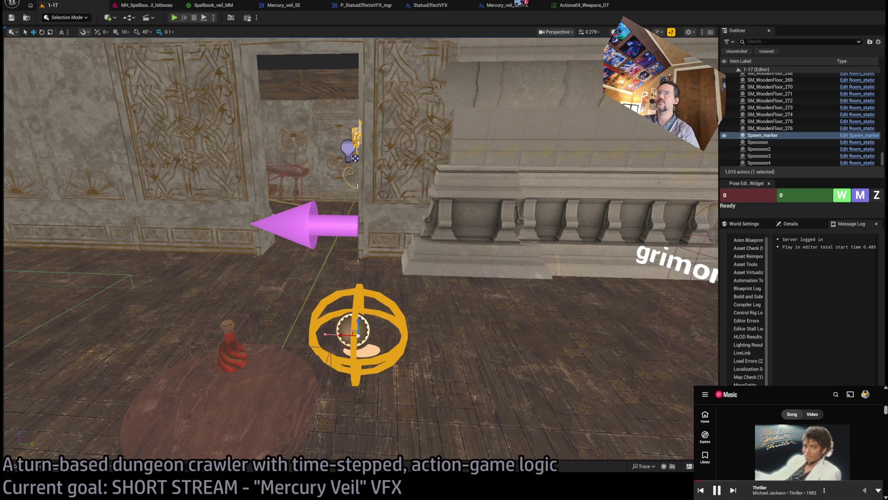
# Step: Cycle through the data table, level and VFX blueprint tabs, ending on Mercury_veil_SEVFX
pyautogui.click(583, 5)
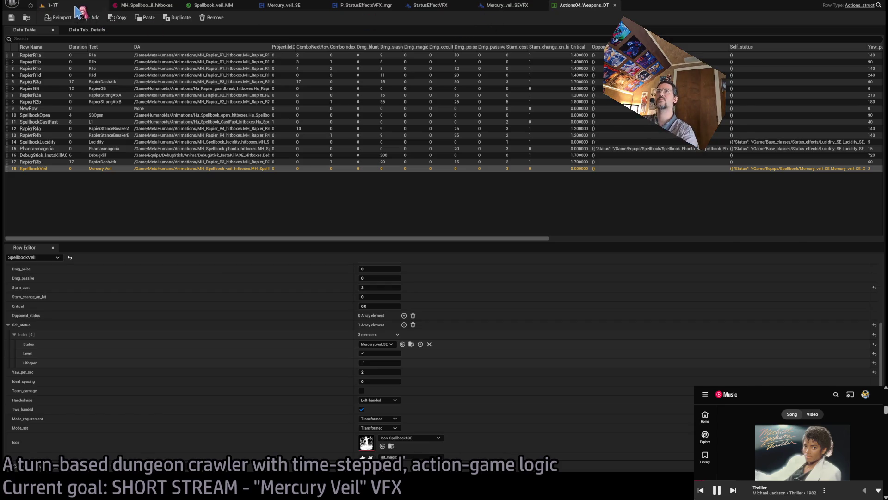
pyautogui.click(53, 5)
pyautogui.click(504, 6)
pyautogui.click(409, 7)
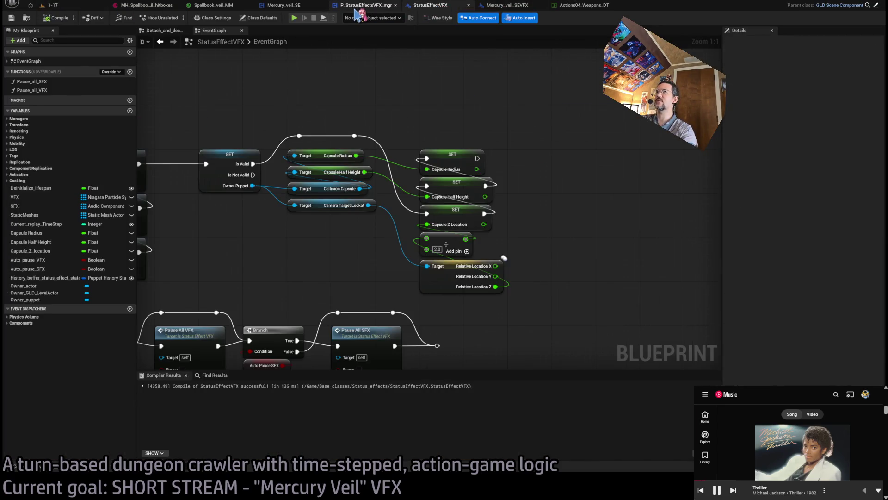
pyautogui.click(358, 6)
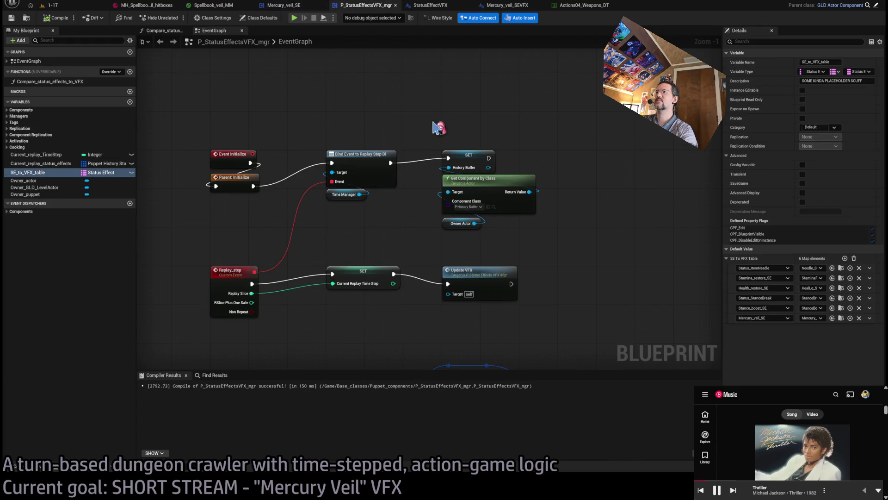
pyautogui.click(508, 5)
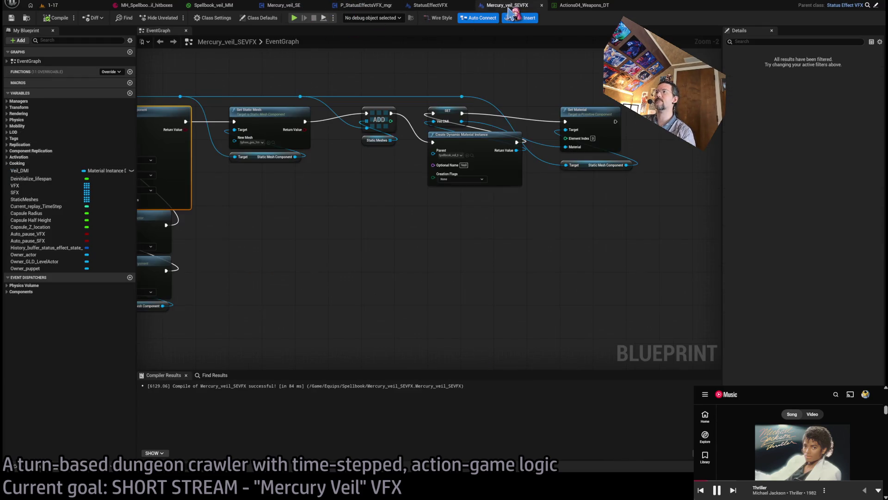
# Step: Move the top wire's reroute point further right and centre the Set Material node
pyautogui.moveTo(712, 139); pyautogui.dragTo(579, 143)
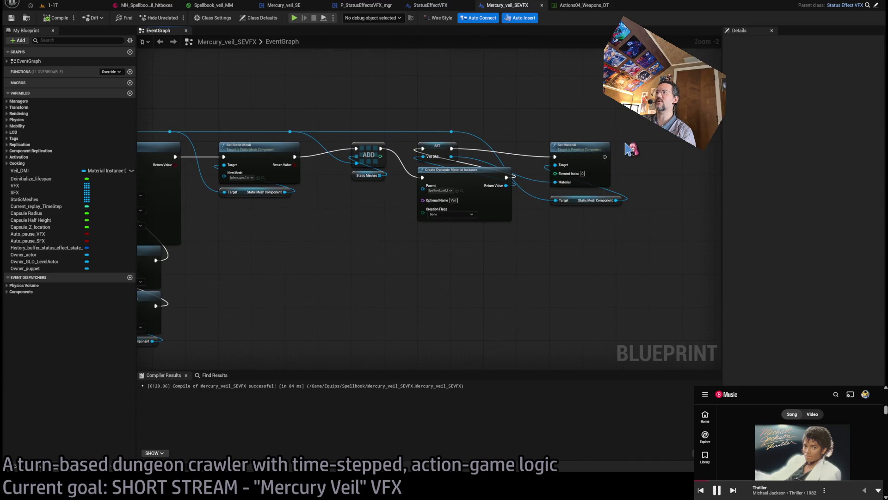
pyautogui.scroll(-1, 478, 110)
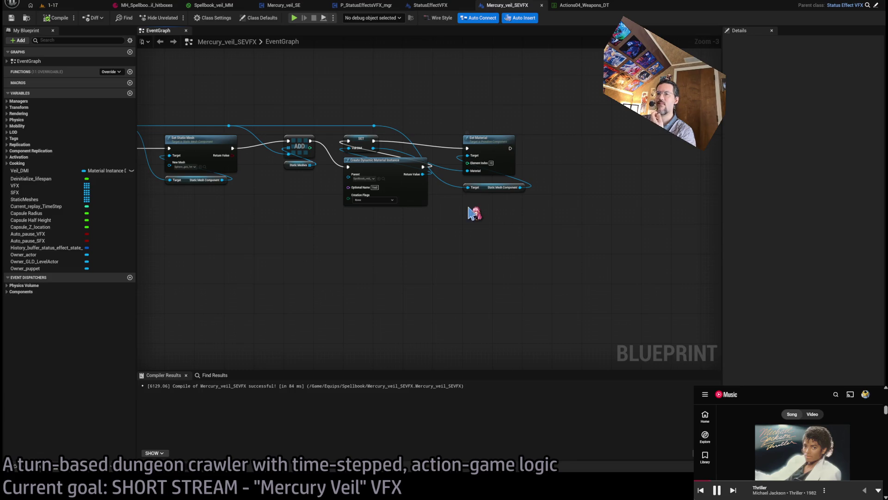
pyautogui.click(734, 491)
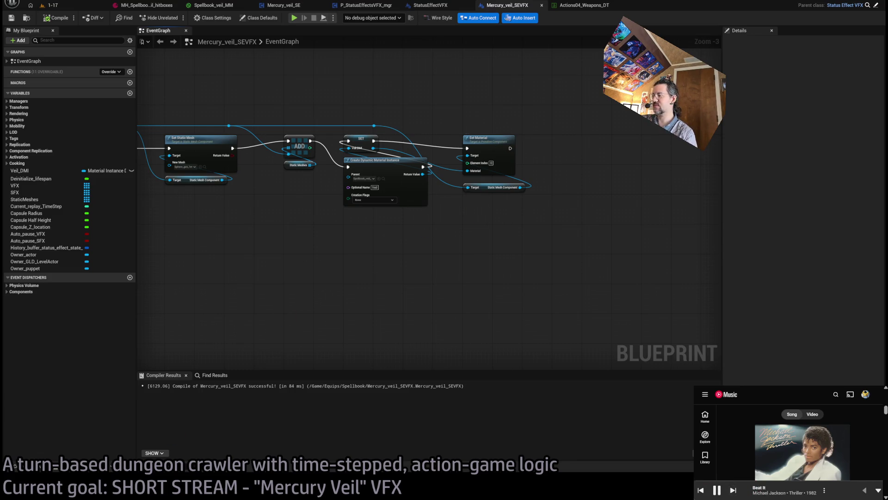
pyautogui.scroll(3, 393, 268)
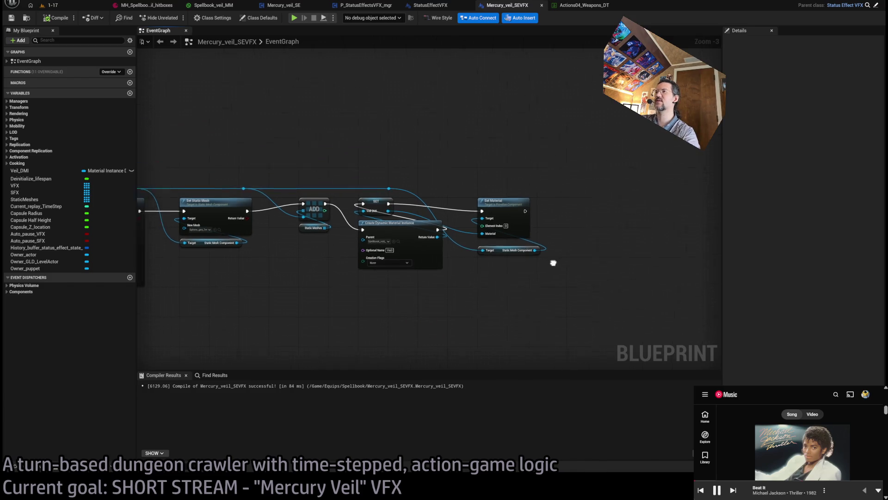
pyautogui.click(377, 180)
pyautogui.moveTo(378, 181); pyautogui.dragTo(445, 181)
pyautogui.moveTo(652, 150)
pyautogui.mouseDown()
pyautogui.moveTo(639, 157)
pyautogui.moveTo(599, 254)
pyautogui.moveTo(398, 257)
pyautogui.mouseUp()
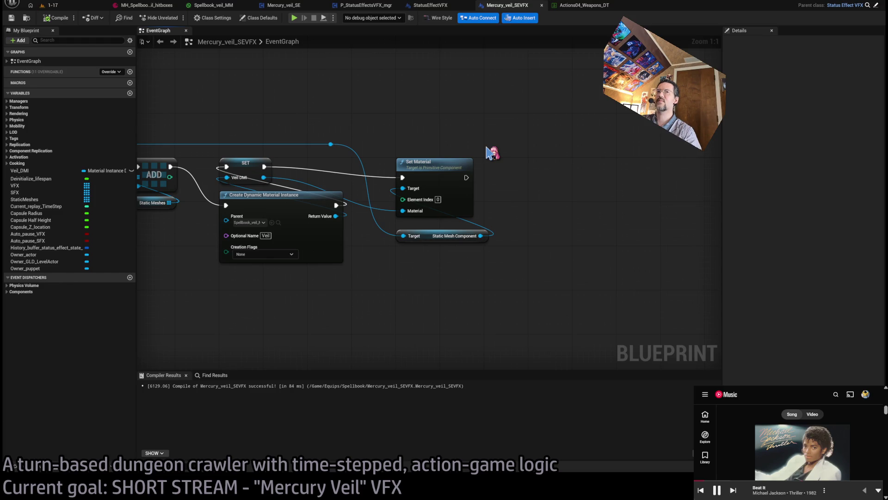
# Step: In the Spellbook_veil_MM material, inspect the Thickness parameter and the 30 normal-strength constant
pyautogui.click(215, 8)
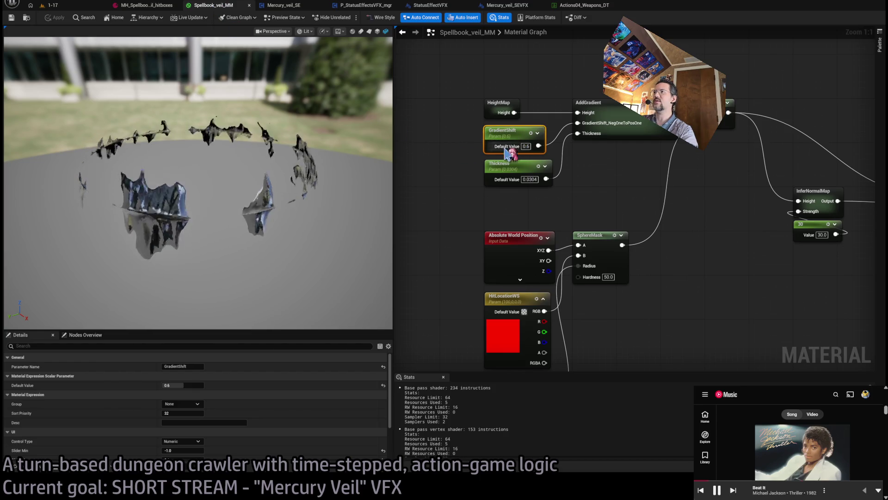
pyautogui.click(532, 178)
pyautogui.moveTo(644, 199); pyautogui.dragTo(562, 182)
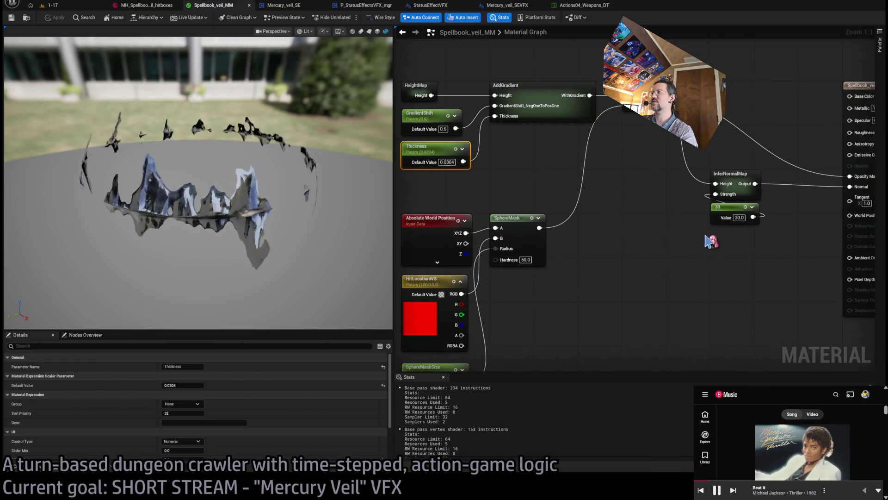
pyautogui.moveTo(708, 242); pyautogui.dragTo(644, 250)
pyautogui.click(661, 218)
pyautogui.moveTo(613, 307); pyautogui.dragTo(815, 213)
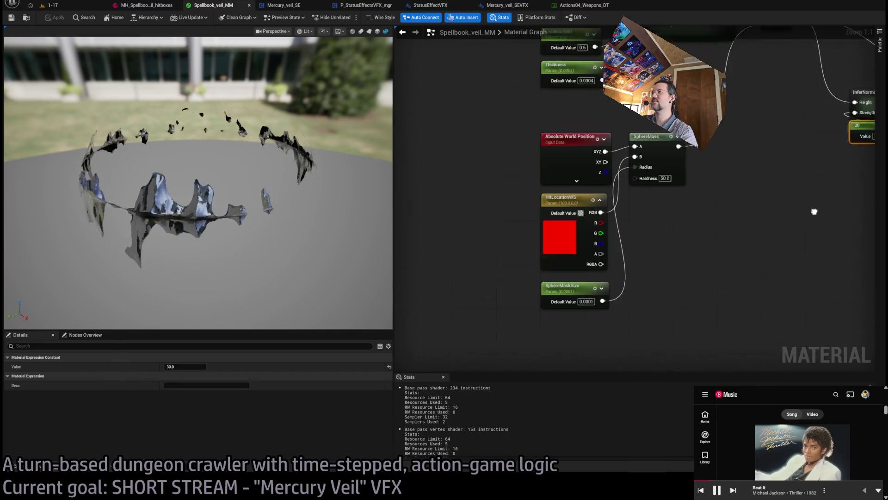
# Step: Rename the SphereMaskSize scalar parameter to HitSize
pyautogui.click(579, 282)
pyautogui.moveTo(718, 251); pyautogui.dragTo(666, 287)
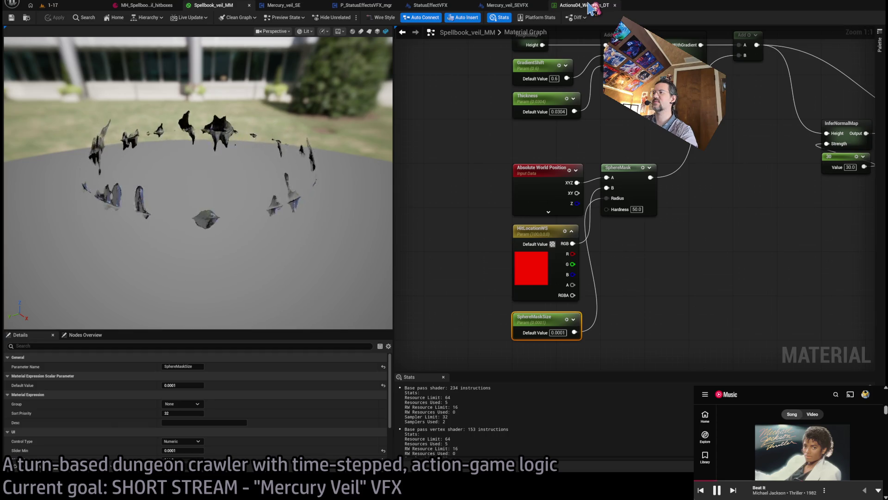
pyautogui.press('F2')
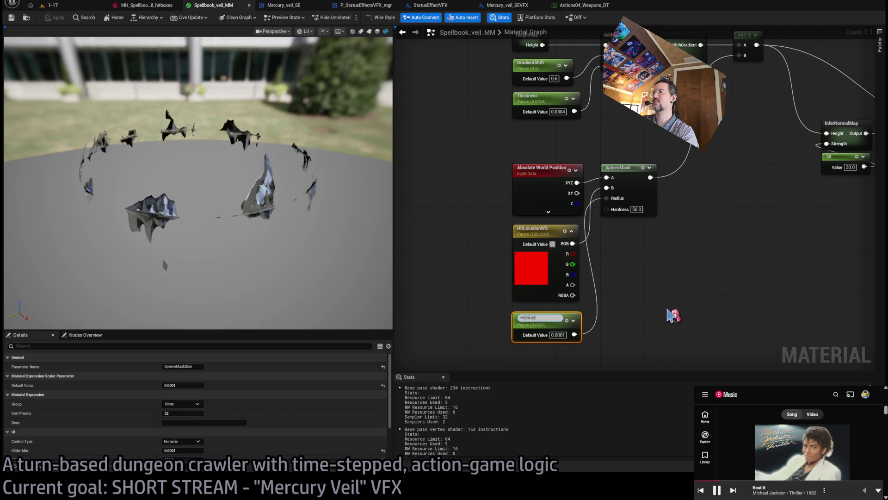
pyautogui.press('Return')
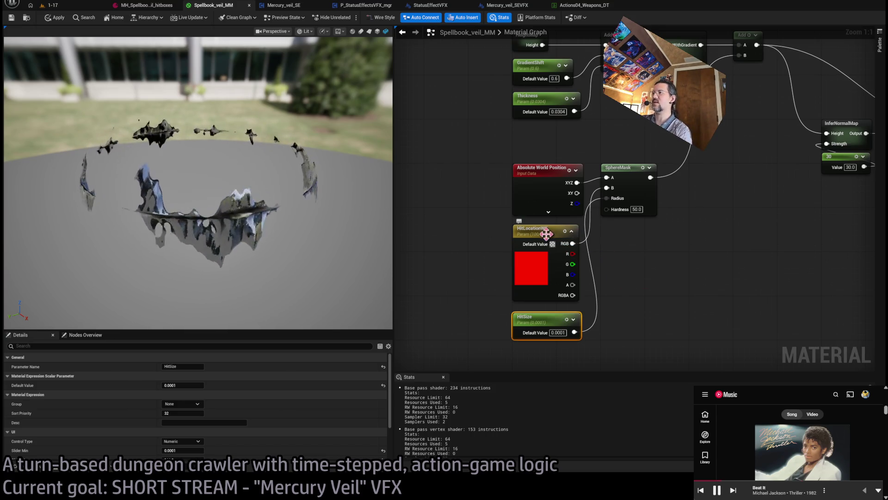
# Step: Switch between the material and the Actions04_Weapons_DT data table, ending on the data table
pyautogui.click(586, 7)
pyautogui.click(222, 6)
pyautogui.click(586, 9)
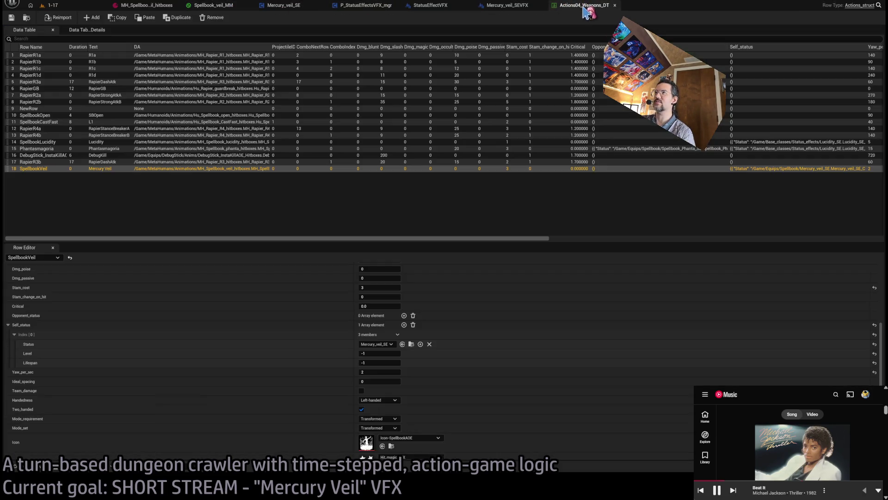
pyautogui.click(222, 7)
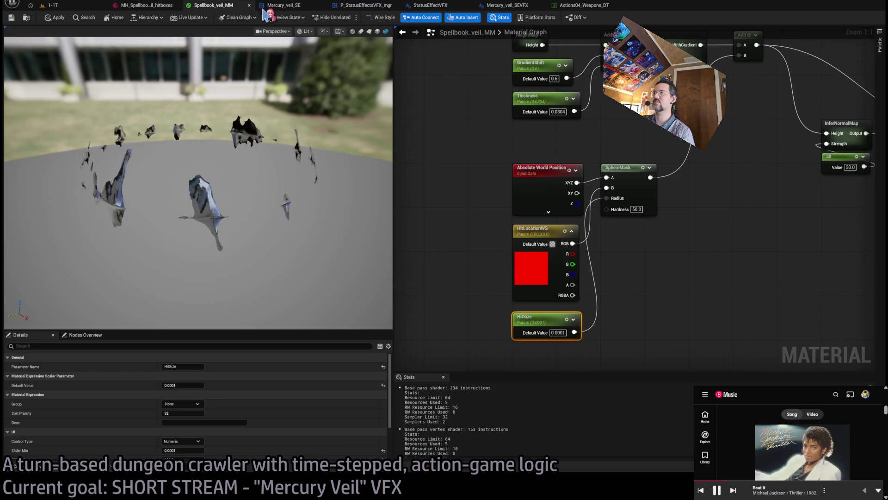
pyautogui.click(586, 6)
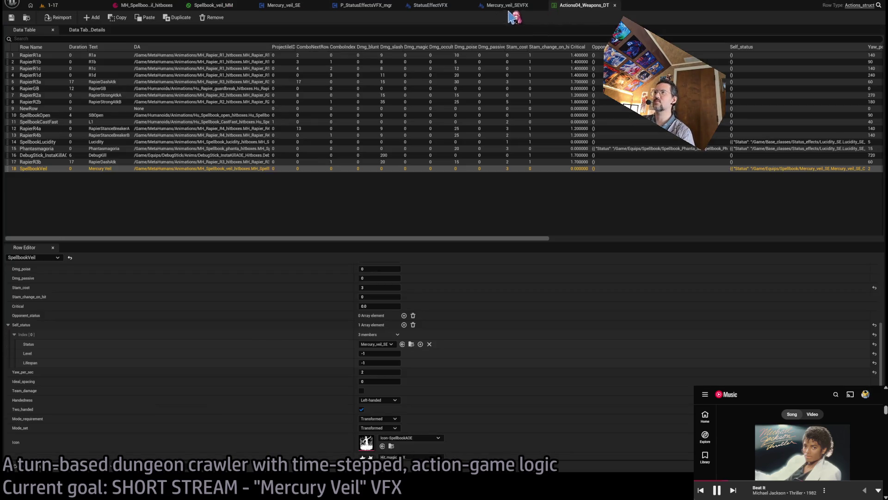
# Step: Paste an Event Tick node into the Mercury_veil_SEVFX graph and position it
pyautogui.click(430, 5)
pyautogui.scroll(-3, 589, 110)
pyautogui.click(508, 5)
pyautogui.scroll(-3, 403, 155)
pyautogui.scroll(5, 380, 257)
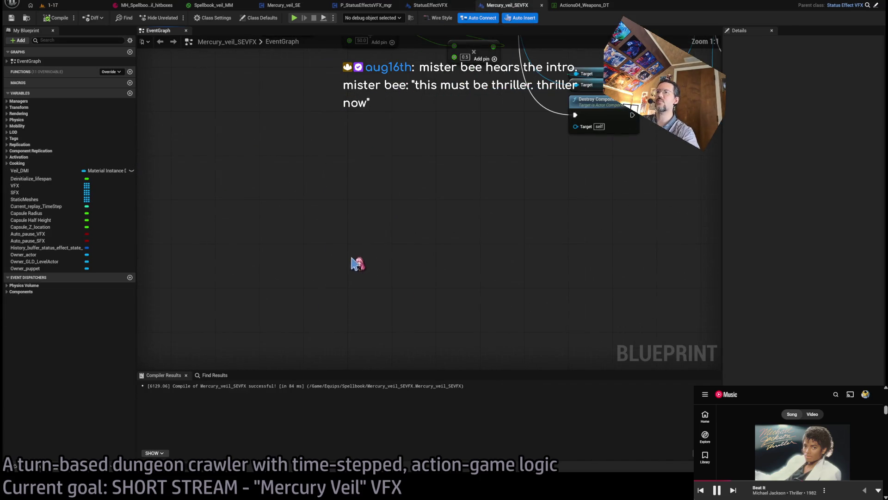
pyautogui.hotkey('ctrl', 'v')
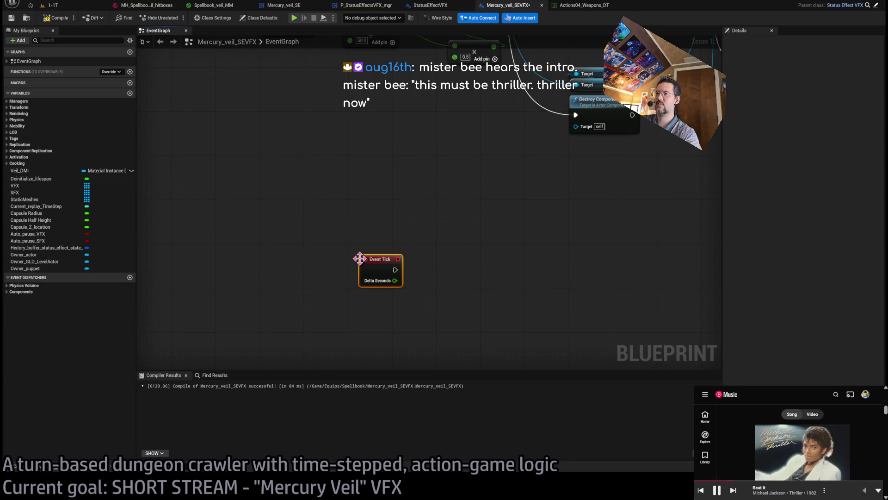
pyautogui.moveTo(384, 261); pyautogui.dragTo(373, 251)
# Step: Add a Parent: Tick call to the Event Tick node
pyautogui.rightClick(373, 251)
pyautogui.click(383, 270)
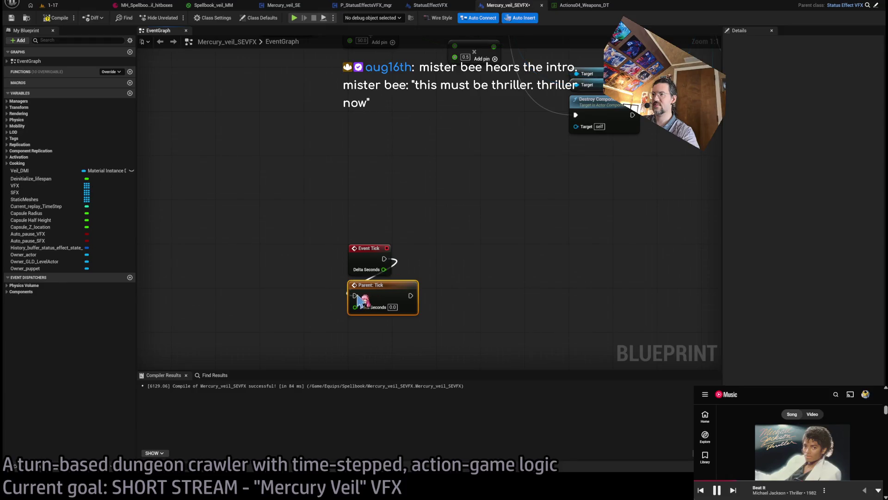
pyautogui.scroll(-3, 416, 357)
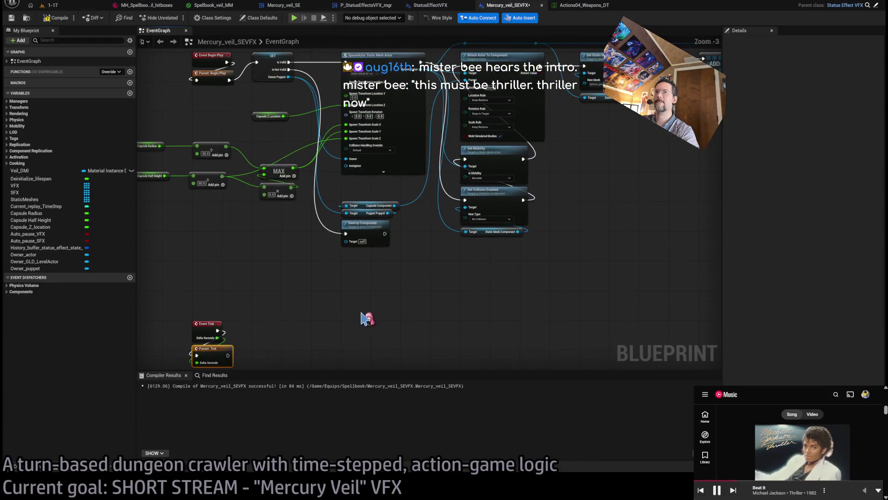
pyautogui.scroll(2, 273, 334)
pyautogui.scroll(3, 486, 292)
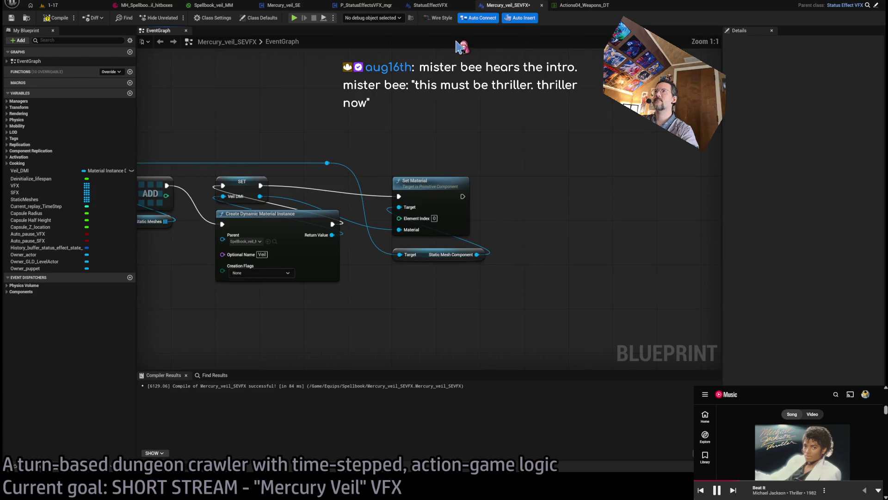
# Step: Glance at the weapons data table, StatusEffectVFX and Spellbook_veil_MM parameters, then return to Mercury_veil_SEVFX
pyautogui.click(584, 5)
pyautogui.click(509, 5)
pyautogui.click(423, 7)
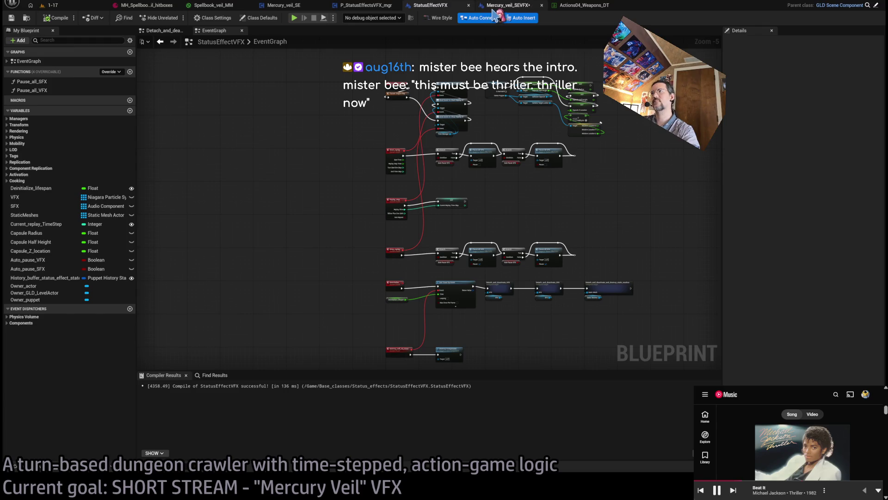
pyautogui.scroll(4, 498, 205)
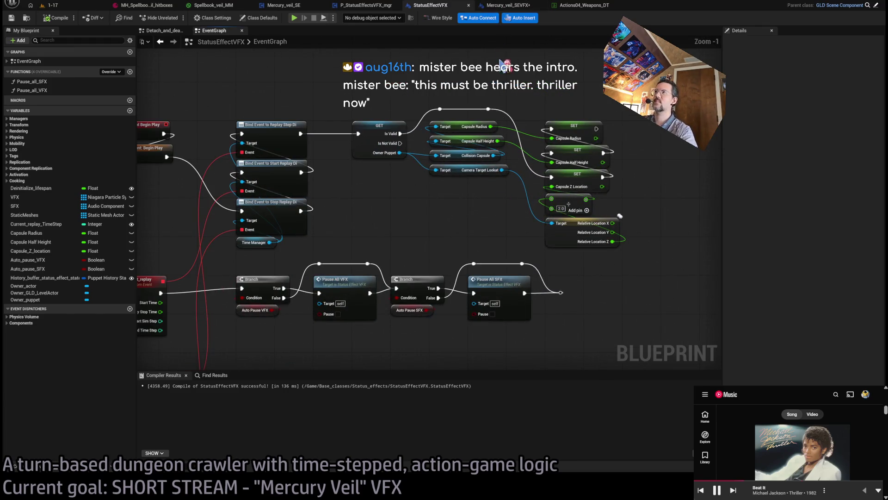
pyautogui.click(584, 5)
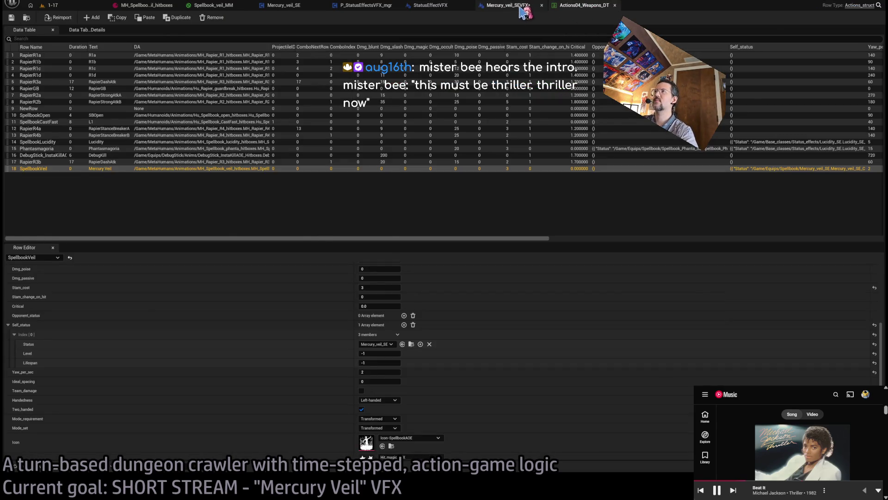
pyautogui.click(523, 9)
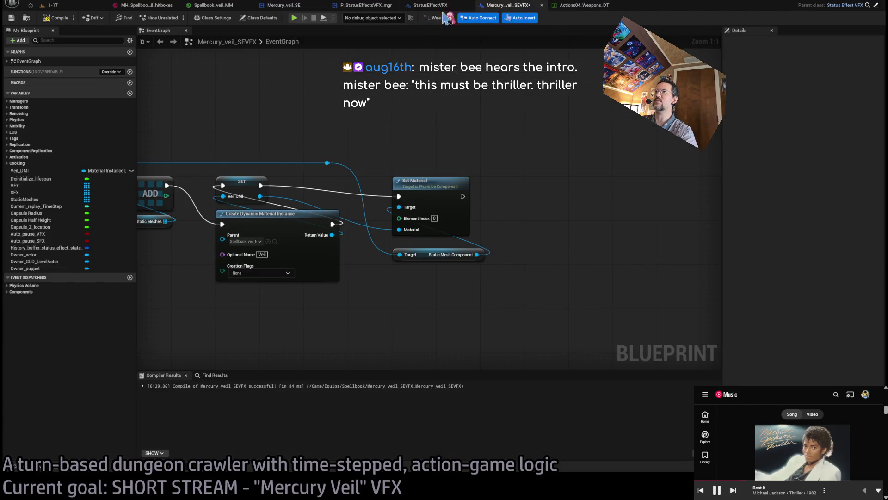
pyautogui.click(213, 5)
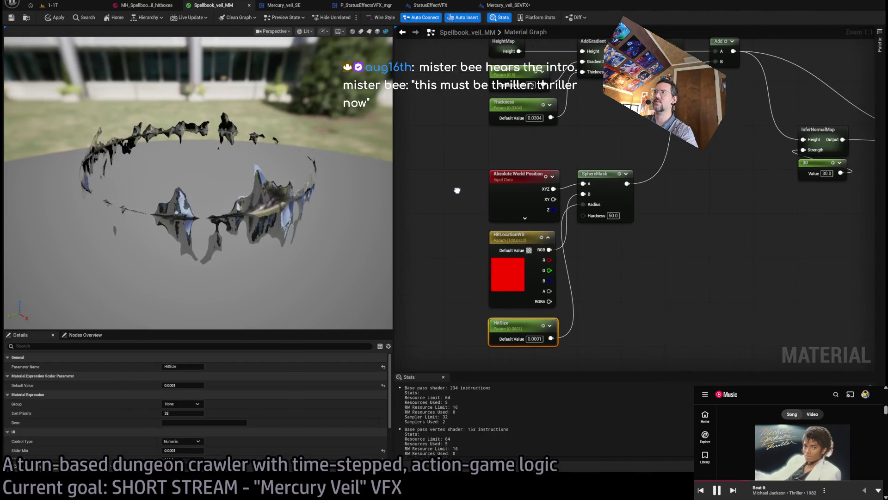
pyautogui.moveTo(457, 190); pyautogui.dragTo(438, 279)
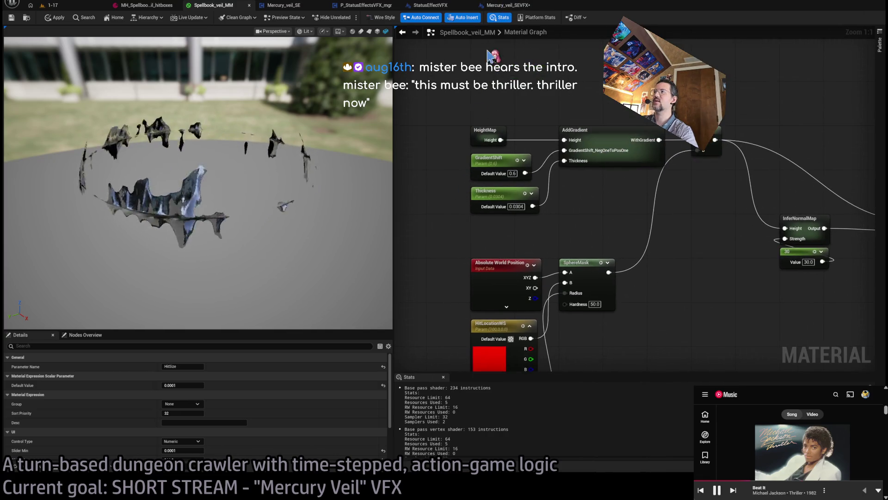
pyautogui.click(506, 5)
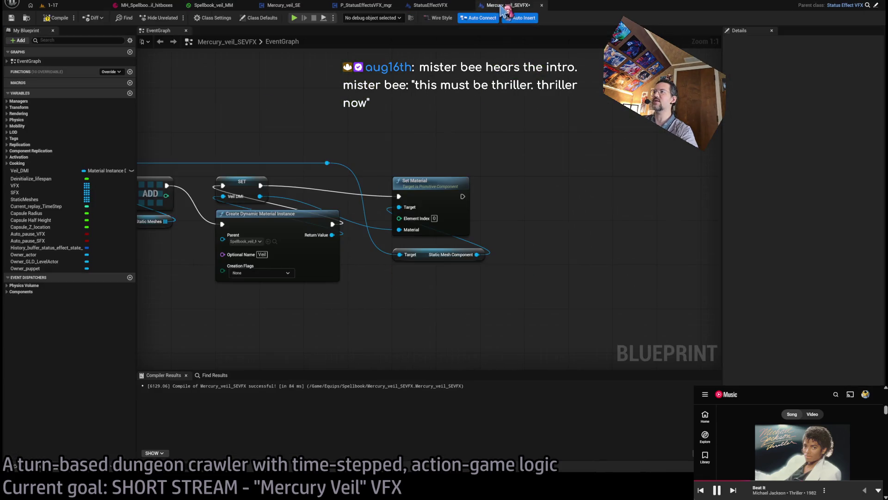
# Step: Add float variables GradientShift_target, Thickness_target and HitSize_target, then compile
pyautogui.click(130, 93)
pyautogui.write('GradientShift_tar')
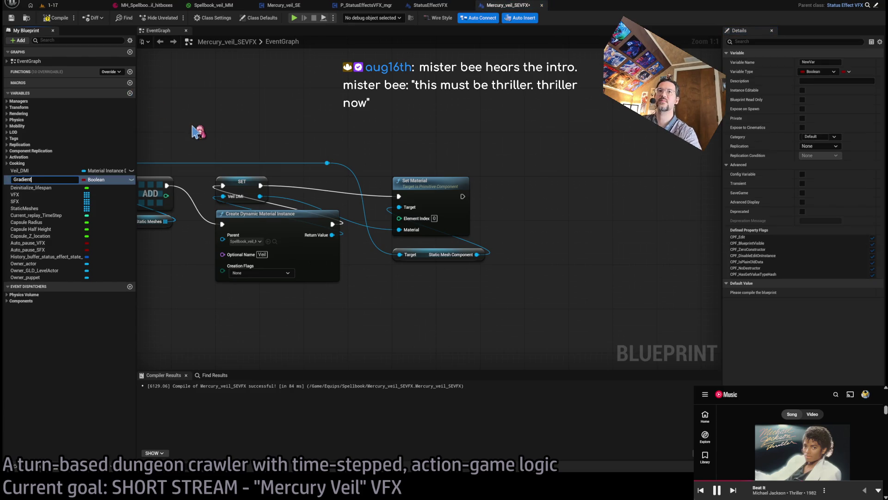
pyautogui.write('get')
pyautogui.press('Return')
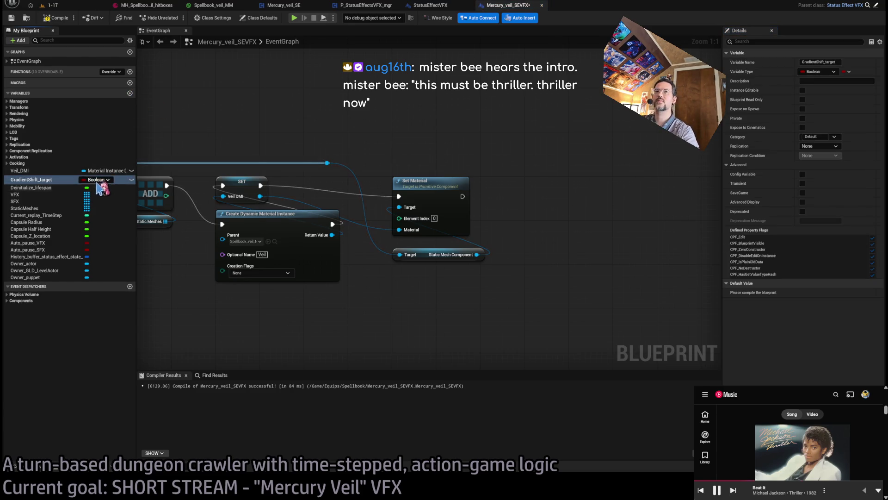
pyautogui.click(130, 93)
pyautogui.write('Thickn')
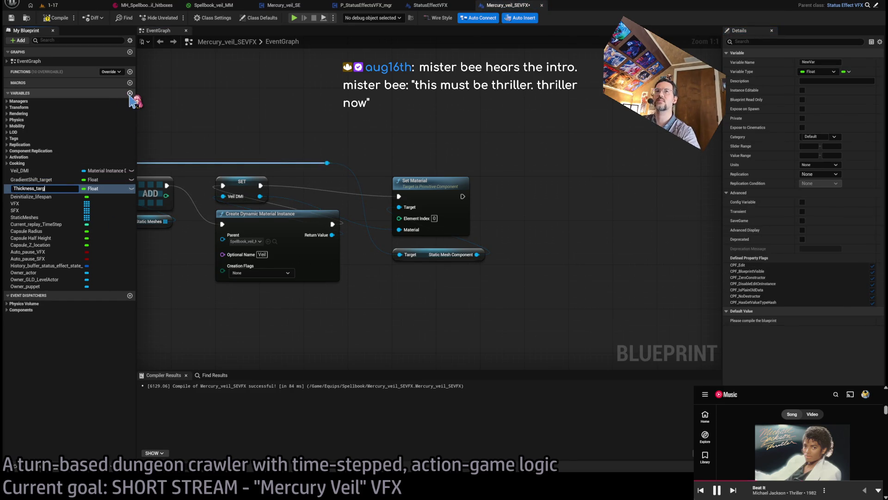
pyautogui.write('ess_t')
pyautogui.press('Return')
pyautogui.click(130, 93)
pyautogui.write('HitSize_target')
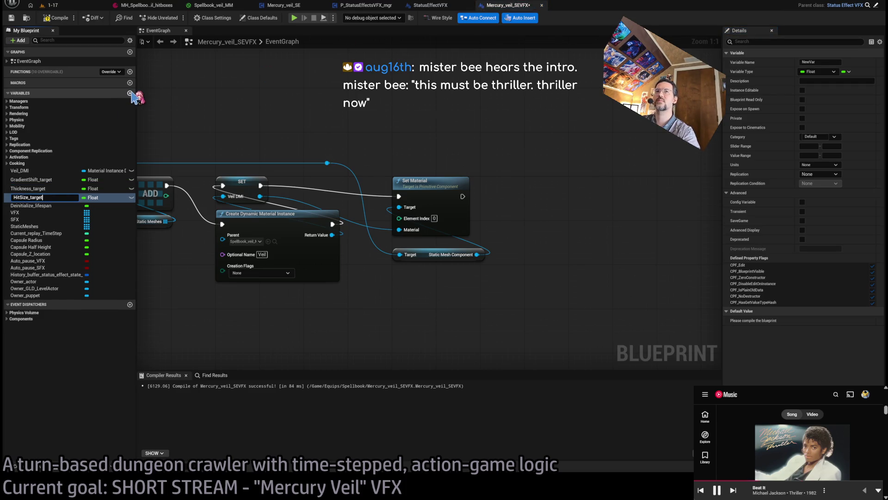
pyautogui.press('Return')
pyautogui.press('F7')
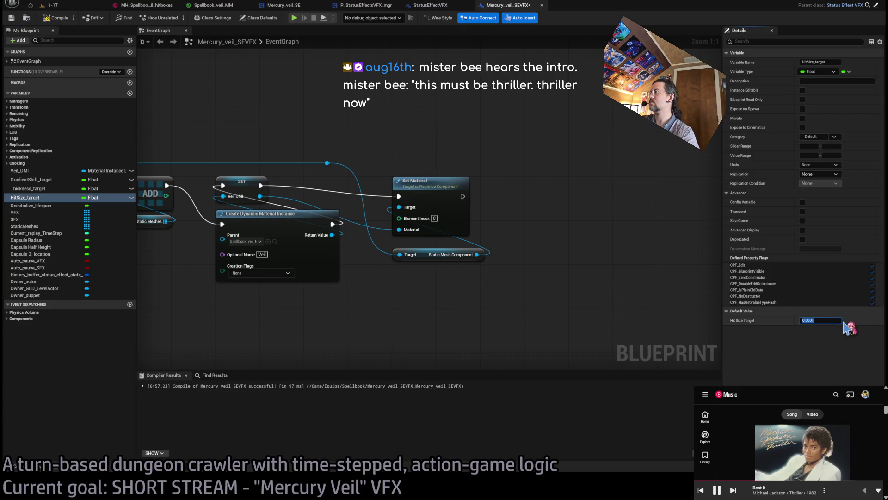
# Step: Check Thickness_target against the material's Thickness default, then open GradientShift_target's properties
pyautogui.click(44, 189)
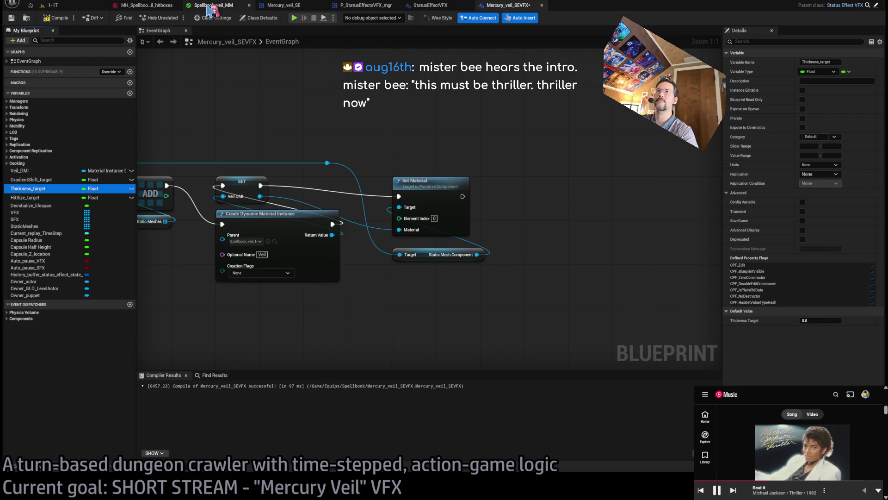
pyautogui.click(212, 6)
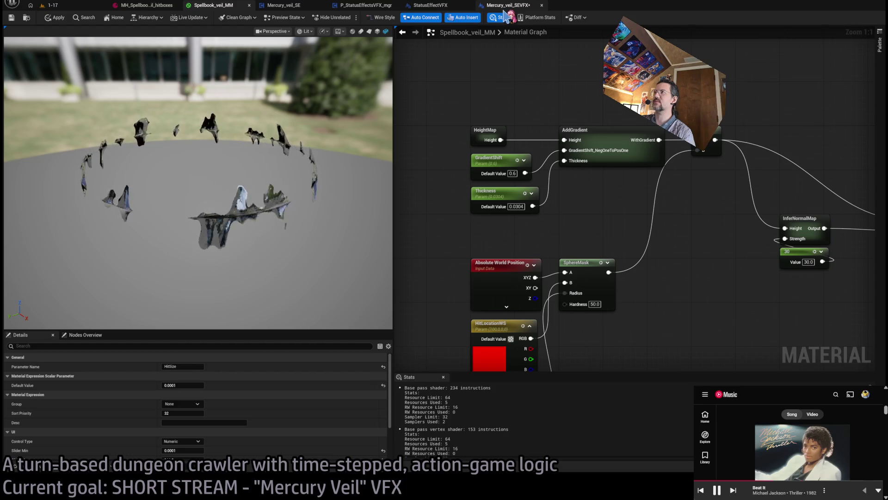
pyautogui.click(520, 205)
pyautogui.write('0.03')
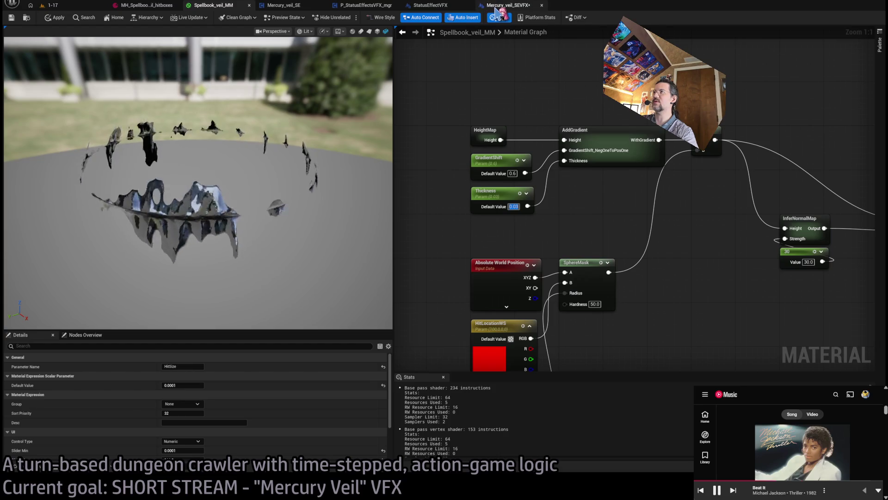
pyautogui.click(497, 8)
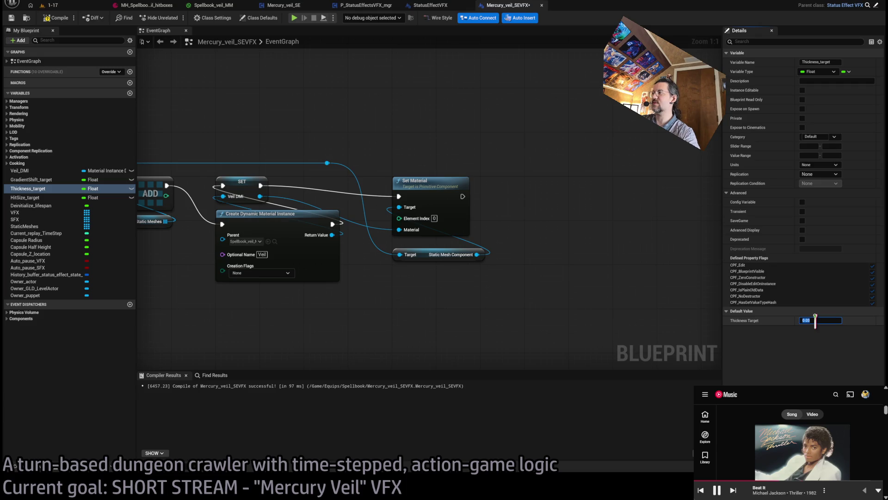
pyautogui.click(31, 179)
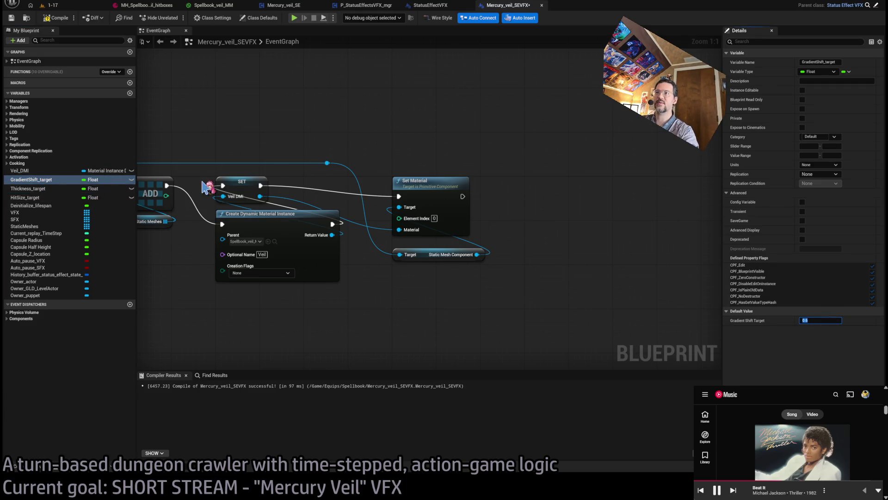
pyautogui.scroll(-3, 317, 248)
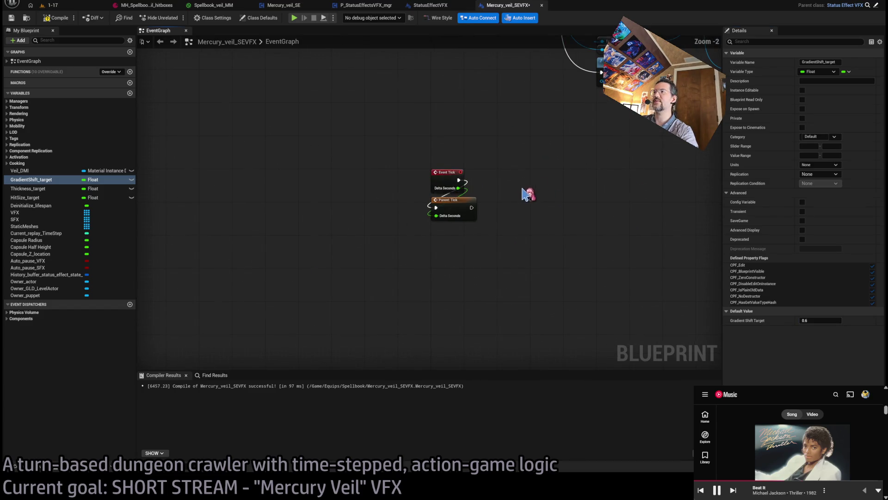
pyautogui.scroll(-1, 595, 189)
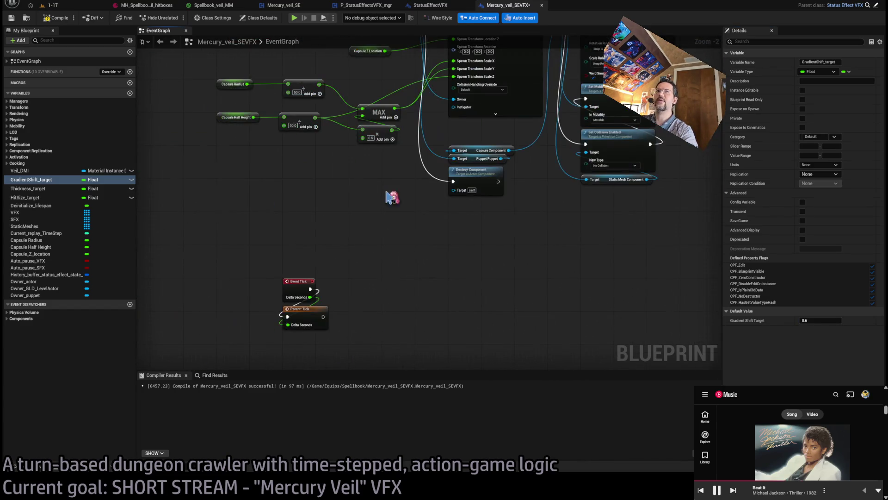
pyautogui.scroll(3, 413, 296)
pyautogui.moveTo(32, 171); pyautogui.dragTo(393, 314)
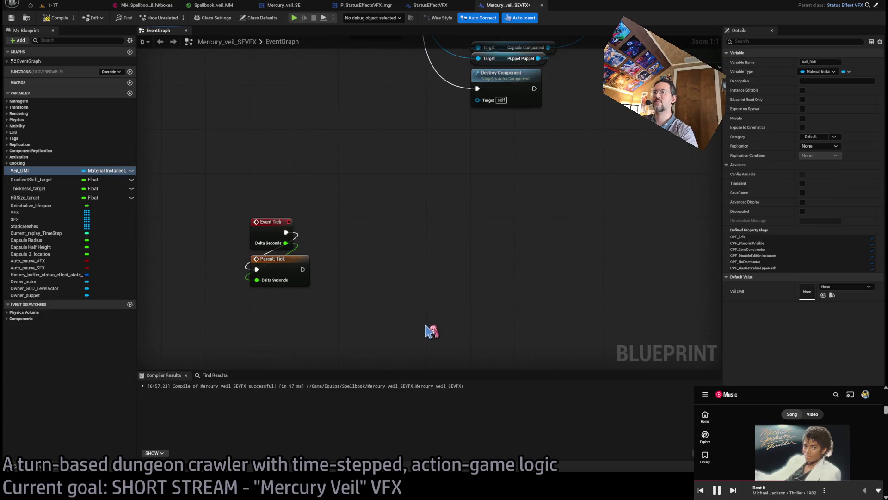
pyautogui.moveTo(427, 287)
pyautogui.mouseDown()
pyautogui.moveTo(399, 213)
pyautogui.moveTo(398, 234)
pyautogui.mouseUp()
pyautogui.moveTo(399, 288)
pyautogui.mouseDown()
pyautogui.moveTo(402, 338)
pyautogui.moveTo(399, 276)
pyautogui.mouseUp()
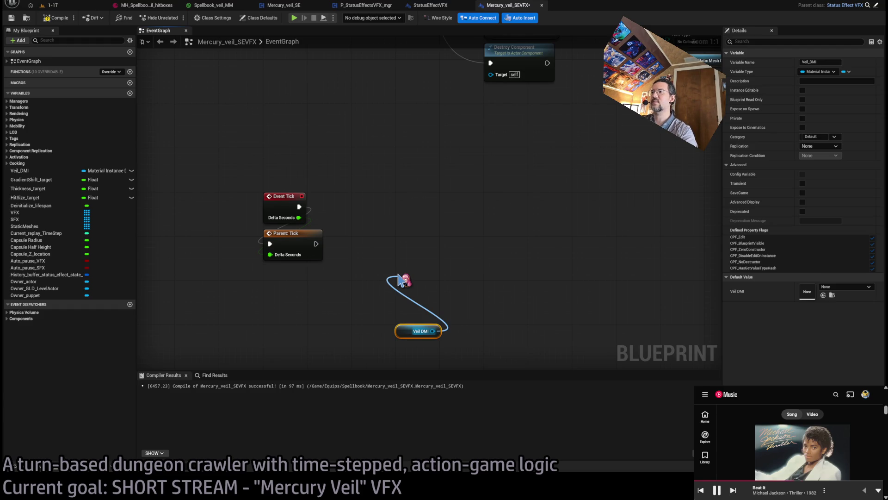
pyautogui.moveTo(399, 280); pyautogui.dragTo(398, 278)
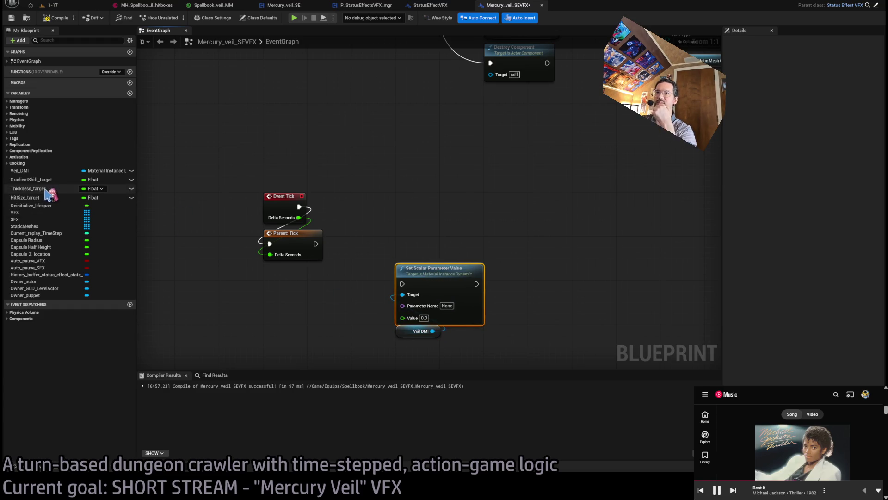
pyautogui.scroll(-2, 456, 244)
pyautogui.scroll(-1, 573, 274)
pyautogui.moveTo(454, 284)
pyautogui.mouseDown()
pyautogui.moveTo(486, 222)
pyautogui.moveTo(518, 185)
pyautogui.moveTo(592, 143)
pyautogui.moveTo(516, 147)
pyautogui.mouseUp()
pyautogui.scroll(3, 509, 134)
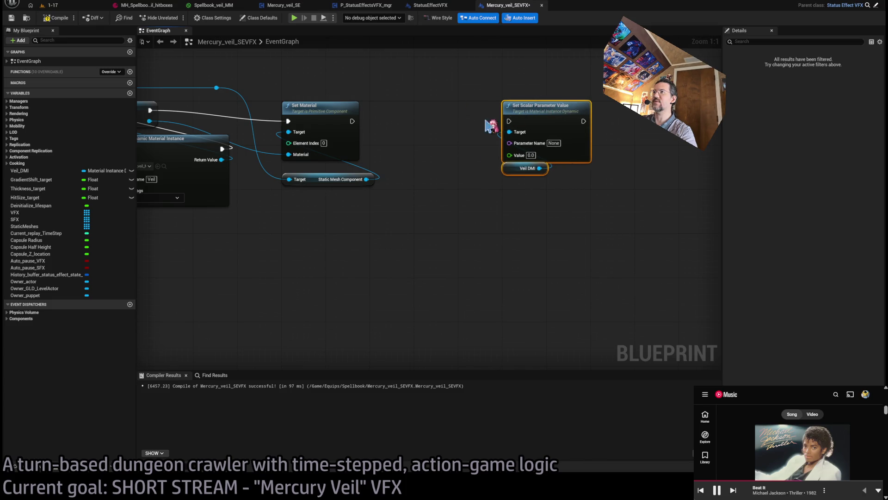
pyautogui.click(487, 122)
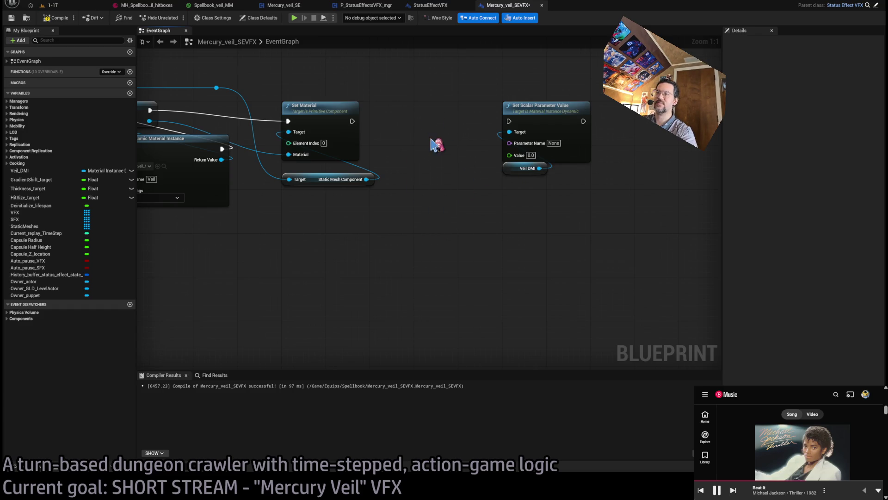
pyautogui.moveTo(561, 230)
pyautogui.mouseDown()
pyautogui.moveTo(381, 290)
pyautogui.moveTo(343, 282)
pyautogui.mouseUp()
pyautogui.click(490, 246)
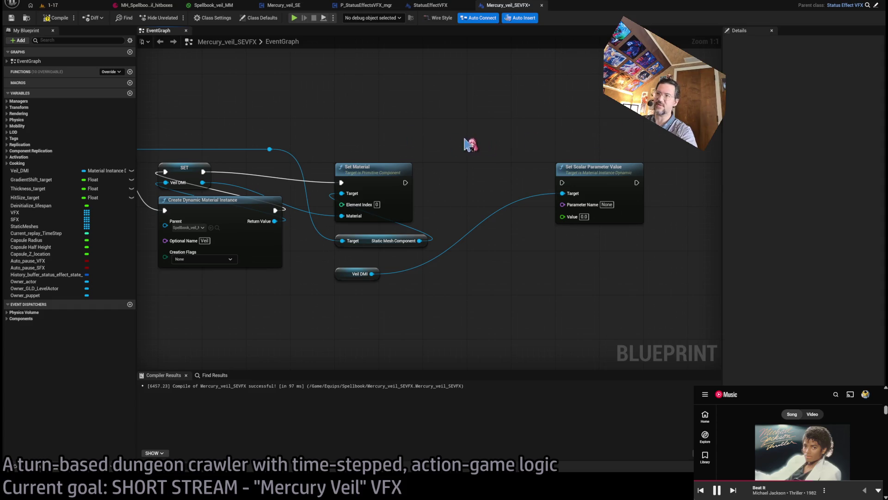
pyautogui.moveTo(492, 113)
pyautogui.mouseDown()
pyautogui.moveTo(407, 174)
pyautogui.moveTo(419, 176)
pyautogui.mouseUp()
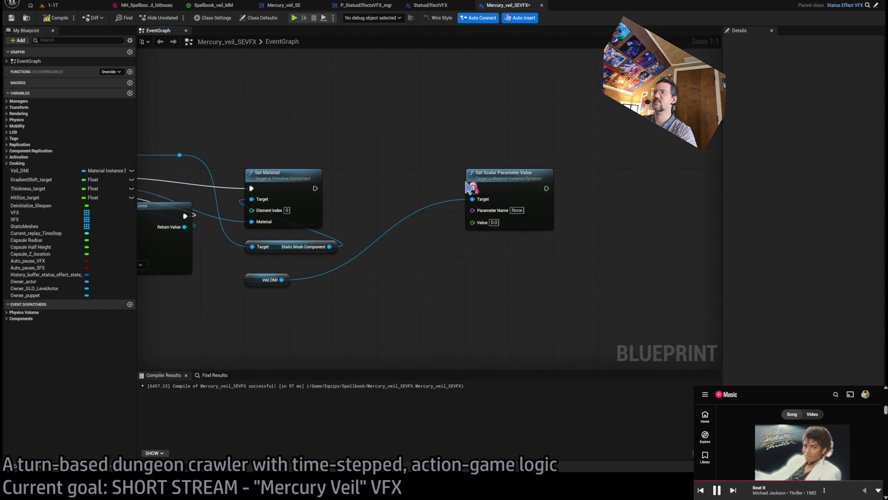
pyautogui.scroll(5, 498, 237)
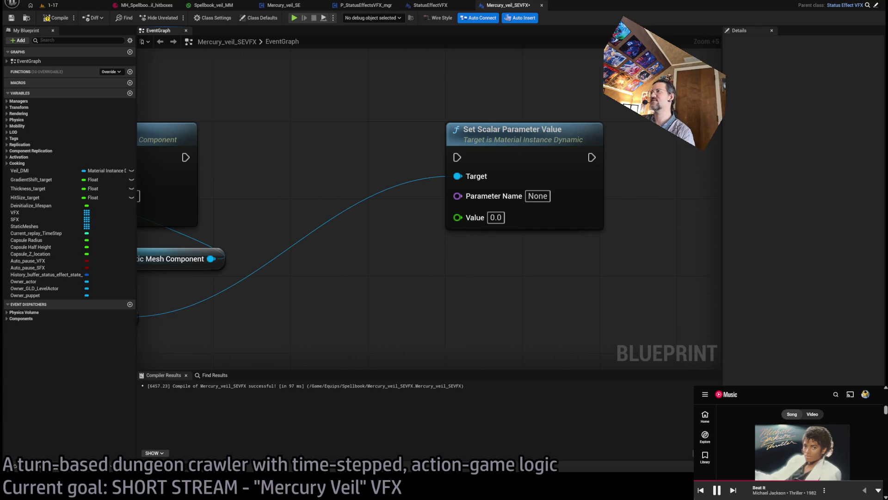
# Step: Duplicate the Set Scalar Parameter Value node, keeping one copy and deleting the extra
pyautogui.scroll(-2, 324, 231)
pyautogui.click(536, 204)
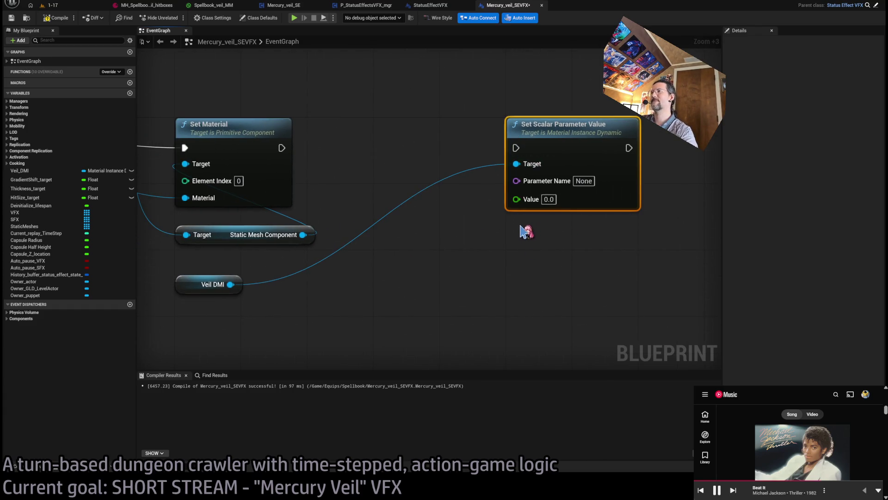
pyautogui.hotkey('ctrl', 'c')
pyautogui.hotkey('ctrl', 'v')
pyautogui.hotkey('ctrl', 'v')
pyautogui.moveTo(647, 248); pyautogui.dragTo(585, 347)
pyautogui.moveTo(589, 246); pyautogui.dragTo(588, 239)
pyautogui.click(317, 163)
pyautogui.moveTo(282, 147)
pyautogui.mouseDown()
pyautogui.moveTo(292, 167)
pyautogui.moveTo(565, 347)
pyautogui.mouseUp()
pyautogui.click(585, 356)
pyautogui.press('Delete')
# Step: Chain Set Material into the new setter, then the original; set it to Thickness, value 1.0
pyautogui.moveTo(282, 147)
pyautogui.mouseDown()
pyautogui.moveTo(446, 254)
pyautogui.moveTo(516, 247)
pyautogui.mouseUp()
pyautogui.moveTo(629, 247); pyautogui.dragTo(516, 148)
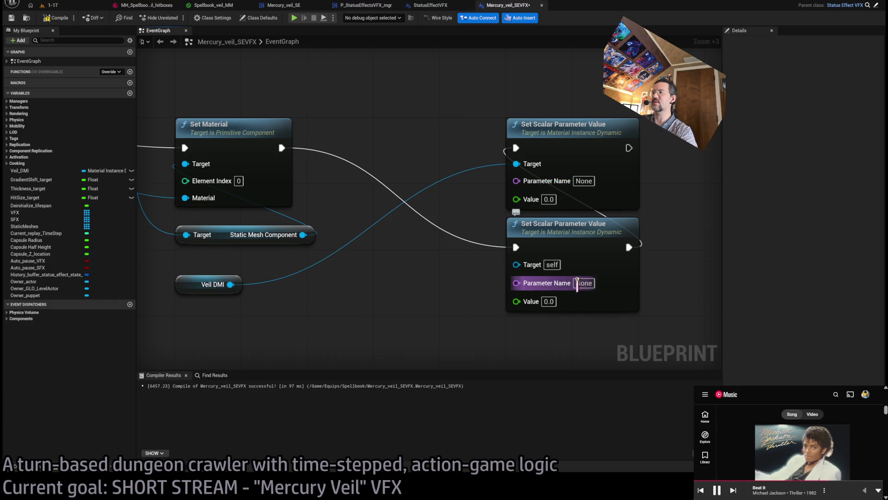
pyautogui.write('Thickness')
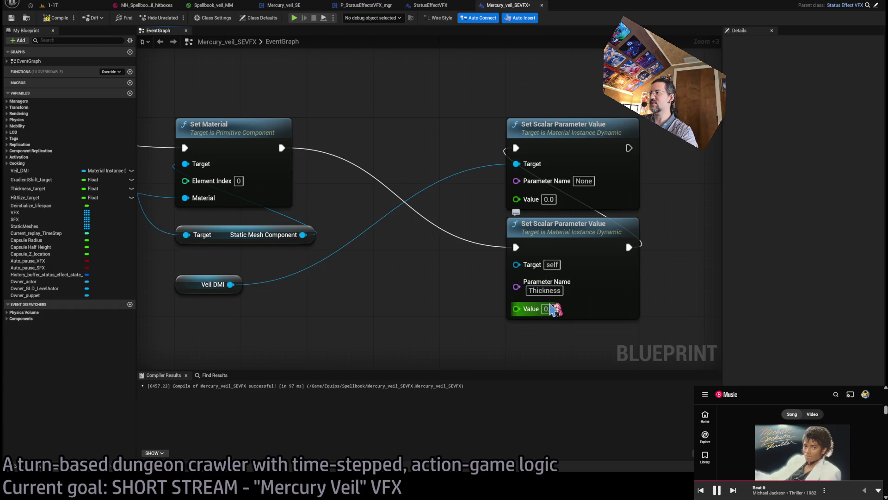
pyautogui.click(548, 309)
pyautogui.write('1')
pyautogui.press('Return')
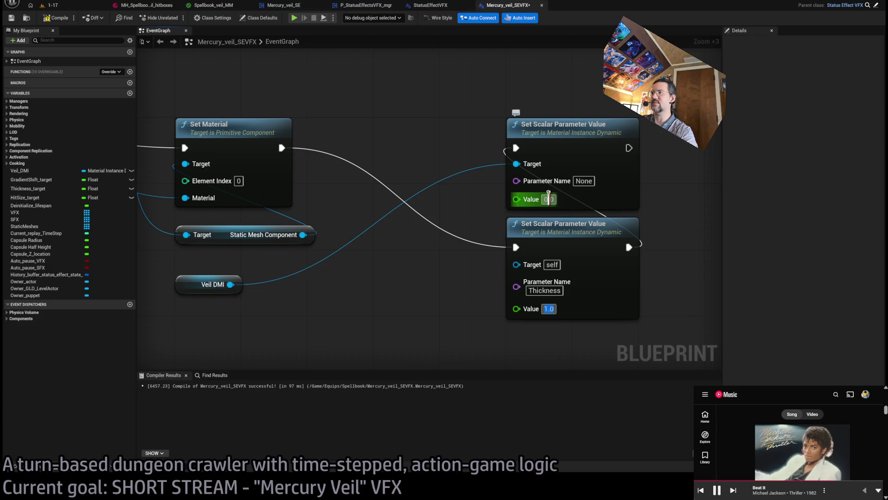
# Step: Set the original setter's parameter name to GradientShift with value -1.0
pyautogui.click(549, 199)
pyautogui.write('-1')
pyautogui.click(585, 180)
pyautogui.write('GradientShift')
pyautogui.press('Return')
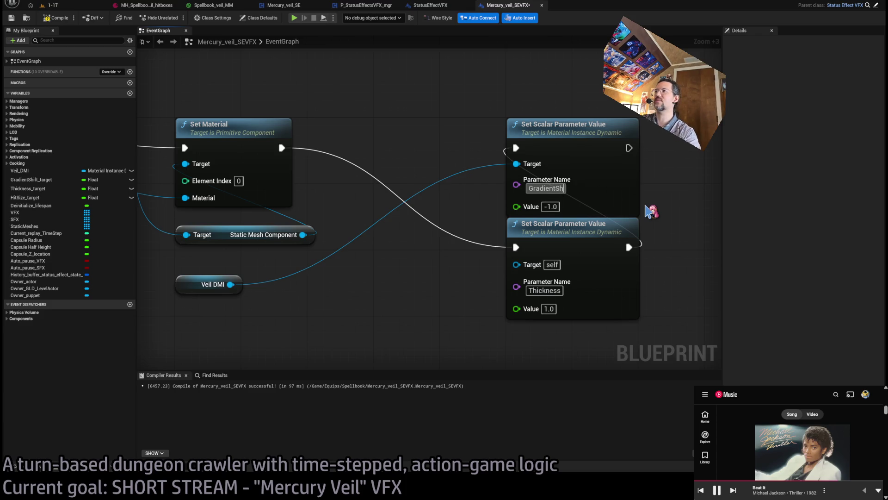
pyautogui.click(532, 231)
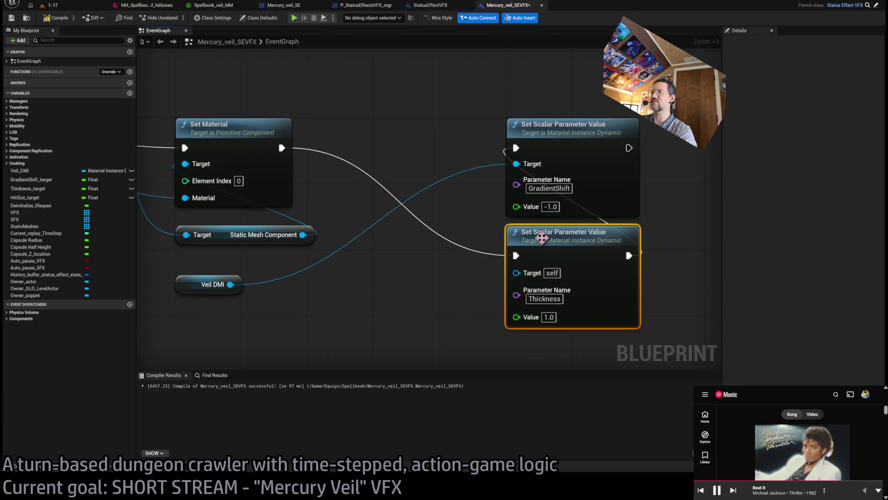
pyautogui.click(416, 151)
pyautogui.scroll(-2, 415, 147)
pyautogui.scroll(-2, 415, 147)
# Step: Feed Veil DMI into the Thickness setter and place both setters beside Event Tick
pyautogui.moveTo(301, 236)
pyautogui.mouseDown()
pyautogui.moveTo(497, 238)
pyautogui.moveTo(483, 236)
pyautogui.mouseUp()
pyautogui.scroll(-2, 408, 285)
pyautogui.moveTo(401, 279); pyautogui.dragTo(478, 196)
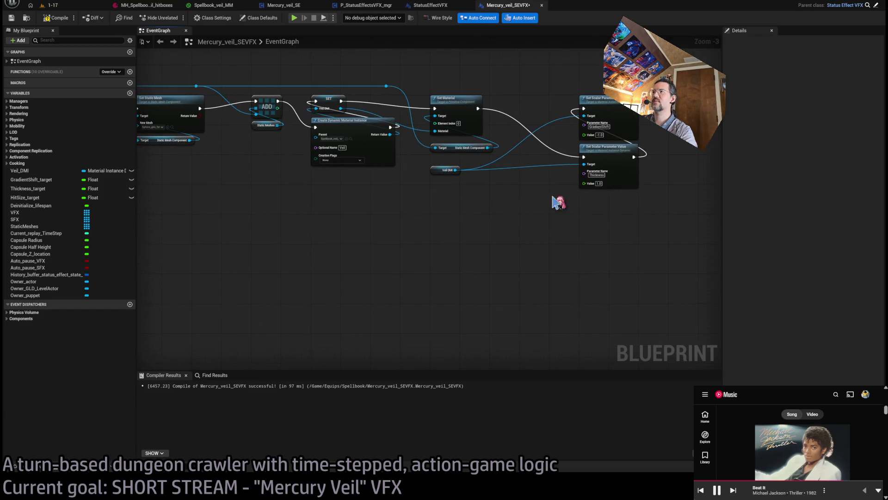
pyautogui.moveTo(412, 268); pyautogui.dragTo(373, 201)
pyautogui.scroll(3, 373, 200)
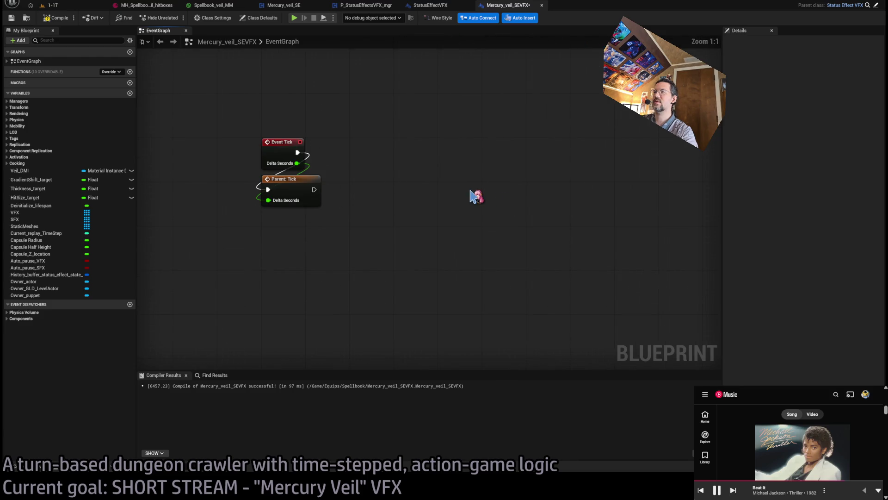
pyautogui.hotkey('ctrl', 'z')
pyautogui.hotkey('ctrl', 'z')
pyautogui.hotkey('ctrl', 'z')
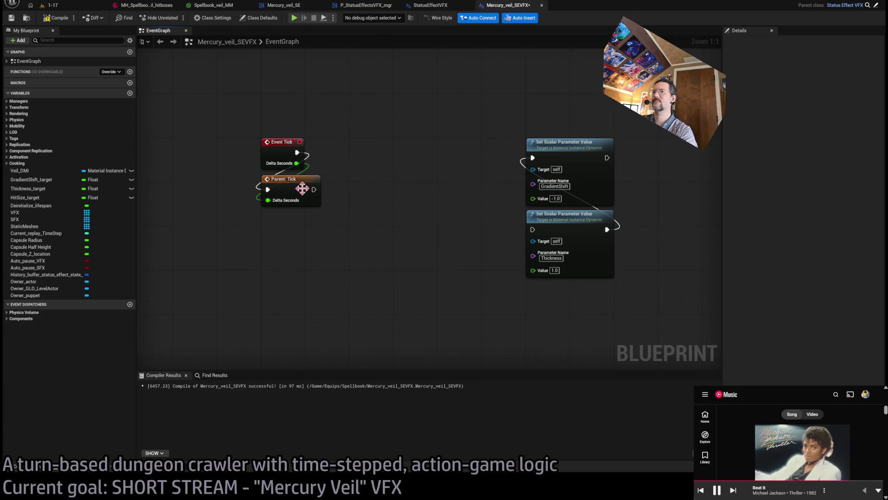
# Step: Add a Veil DMI getter wired to both setters' Targets, tucked beneath them
pyautogui.moveTo(33, 175)
pyautogui.mouseDown()
pyautogui.moveTo(378, 299)
pyautogui.moveTo(372, 285)
pyautogui.moveTo(541, 278)
pyautogui.moveTo(389, 283)
pyautogui.moveTo(544, 244)
pyautogui.moveTo(537, 241)
pyautogui.mouseUp()
pyautogui.click(440, 254)
pyautogui.moveTo(387, 282); pyautogui.dragTo(533, 169)
pyautogui.moveTo(569, 254)
pyautogui.mouseDown()
pyautogui.moveTo(565, 137)
pyautogui.moveTo(701, 155)
pyautogui.moveTo(655, 158)
pyautogui.mouseUp()
pyautogui.click(481, 267)
pyautogui.moveTo(366, 283)
pyautogui.mouseDown()
pyautogui.moveTo(601, 302)
pyautogui.moveTo(630, 284)
pyautogui.mouseUp()
pyautogui.click(545, 301)
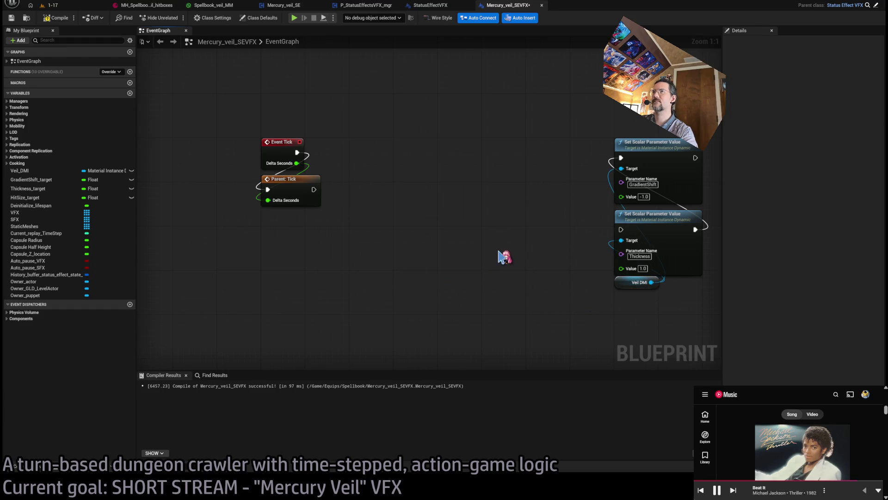
# Step: Add Gradient Shift Target and Thickness Target getters to the graph
pyautogui.moveTo(35, 181)
pyautogui.mouseDown()
pyautogui.moveTo(287, 253)
pyautogui.moveTo(297, 268)
pyautogui.moveTo(287, 255)
pyautogui.moveTo(291, 273)
pyautogui.mouseUp()
pyautogui.click(28, 188)
pyautogui.moveTo(27, 198)
pyautogui.mouseDown()
pyautogui.moveTo(292, 294)
pyautogui.moveTo(297, 263)
pyautogui.moveTo(286, 280)
pyautogui.mouseUp()
# Step: Combine the Gradient Shift, Thickness and Hit Size target getters into a three-entry Make Array
pyautogui.click(399, 253)
pyautogui.moveTo(326, 255); pyautogui.dragTo(370, 243)
pyautogui.click(409, 269)
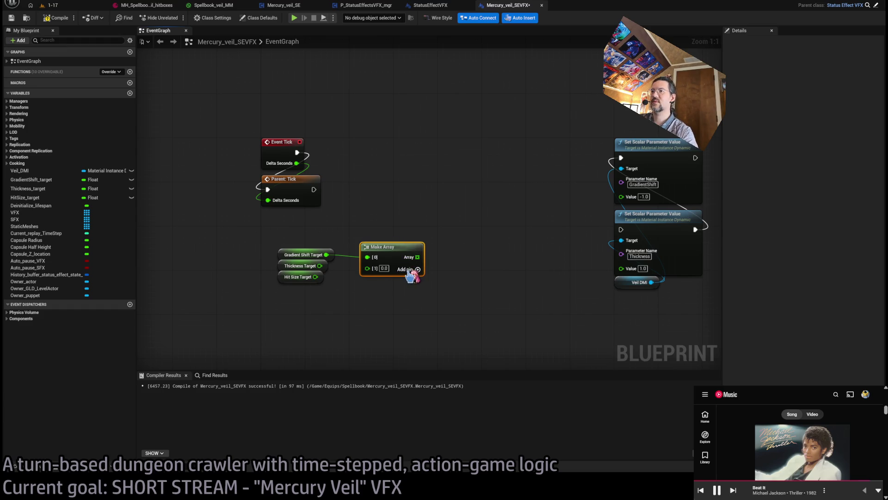
pyautogui.click(418, 270)
pyautogui.moveTo(319, 265)
pyautogui.mouseDown()
pyautogui.moveTo(368, 268)
pyautogui.moveTo(315, 277)
pyautogui.mouseUp()
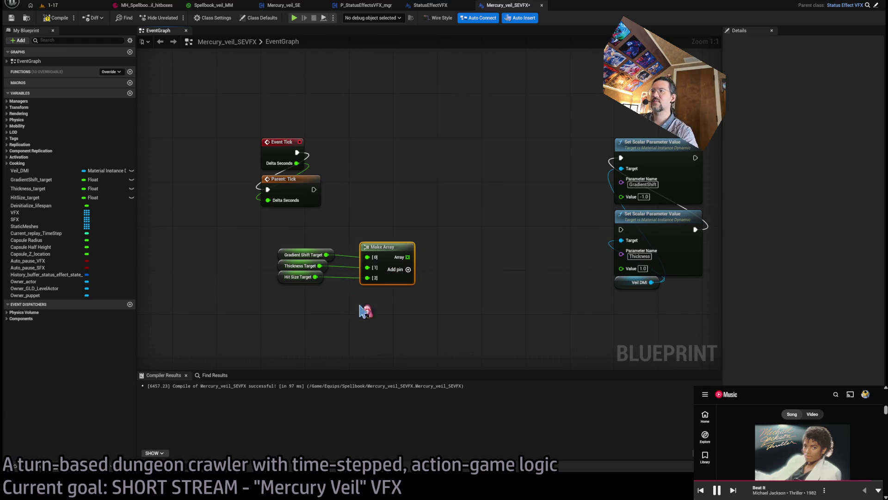
# Step: Add a Make Literal Name node set to GradientShift below the array
pyautogui.moveTo(621, 254); pyautogui.dragTo(506, 330)
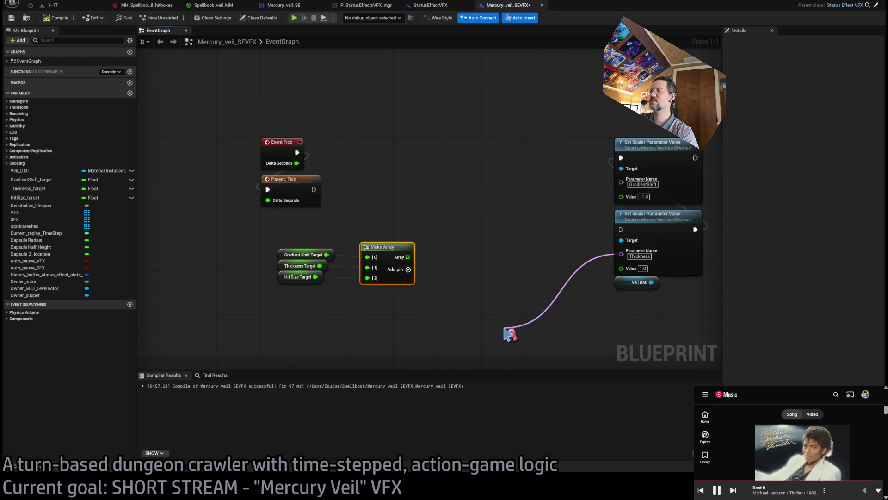
pyautogui.click(308, 327)
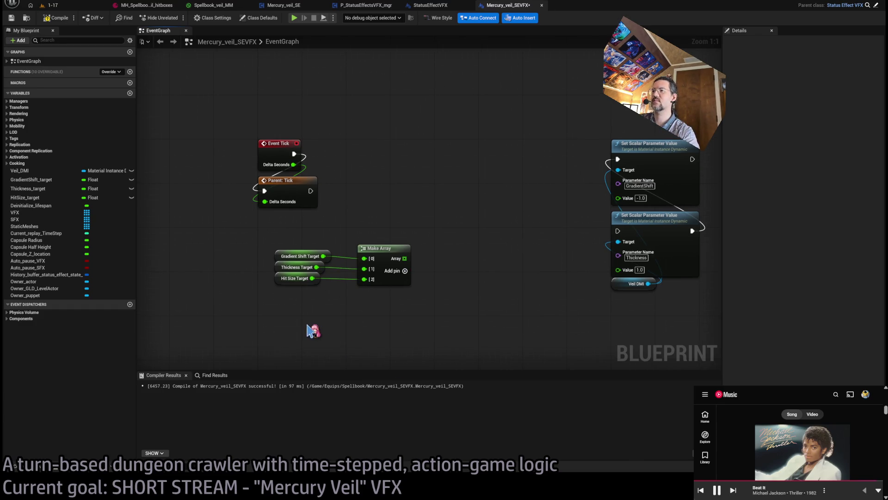
pyautogui.hotkey('ctrl', 'v')
pyautogui.moveTo(640, 264)
pyautogui.mouseDown()
pyautogui.moveTo(500, 228)
pyautogui.moveTo(596, 211)
pyautogui.mouseUp()
pyautogui.click(640, 186)
pyautogui.click(338, 336)
pyautogui.hotkey('ctrl', 'v')
pyautogui.moveTo(349, 328); pyautogui.dragTo(305, 321)
# Step: Duplicate the name literal twice and rename the copies Thickness and HitSize
pyautogui.hotkey('ctrl', 'w')
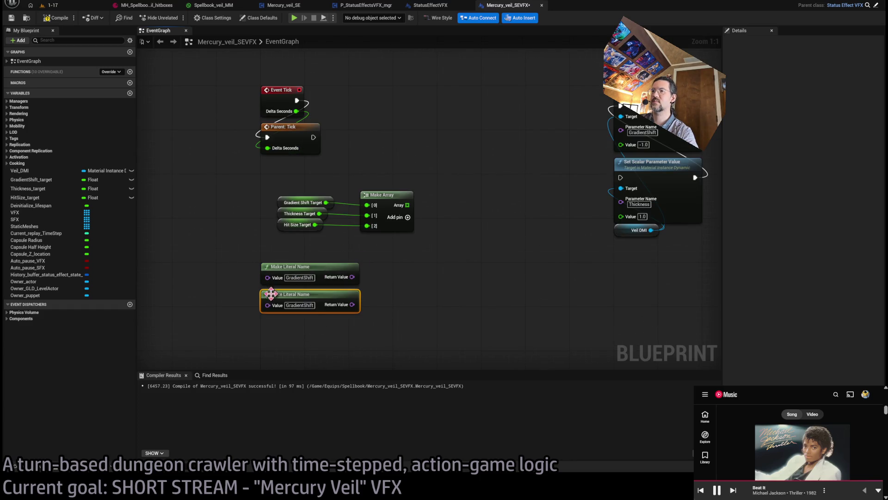
pyautogui.hotkey('ctrl', 'w')
pyautogui.click(299, 305)
pyautogui.write('Thickness')
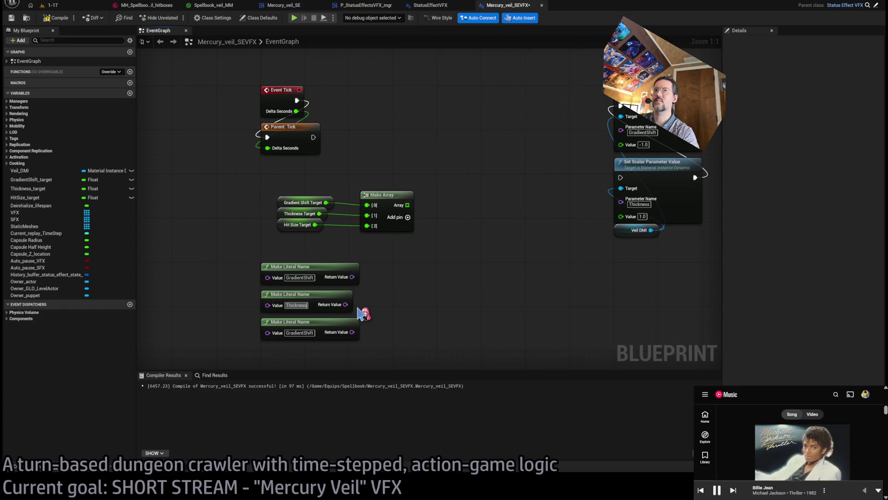
pyautogui.click(294, 332)
pyautogui.write('HitSize')
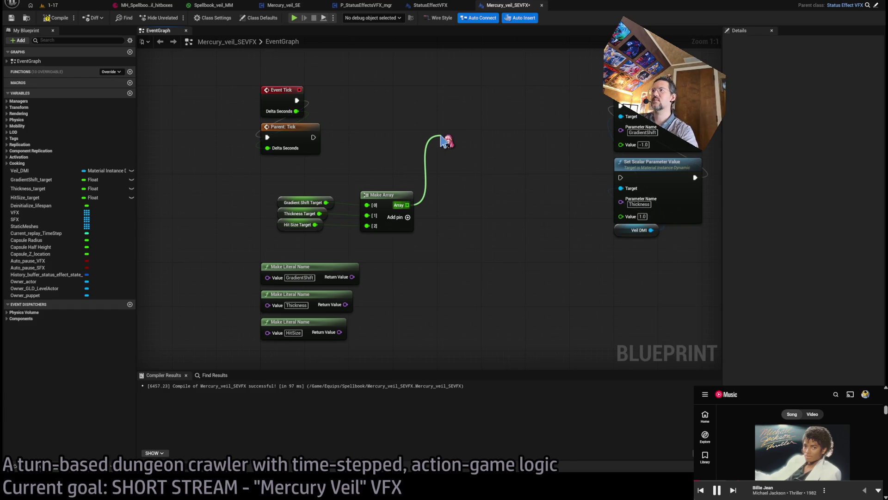
# Step: Add a For Each Loop over the target array, executed after Parent: Tick
pyautogui.moveTo(442, 140); pyautogui.dragTo(464, 92)
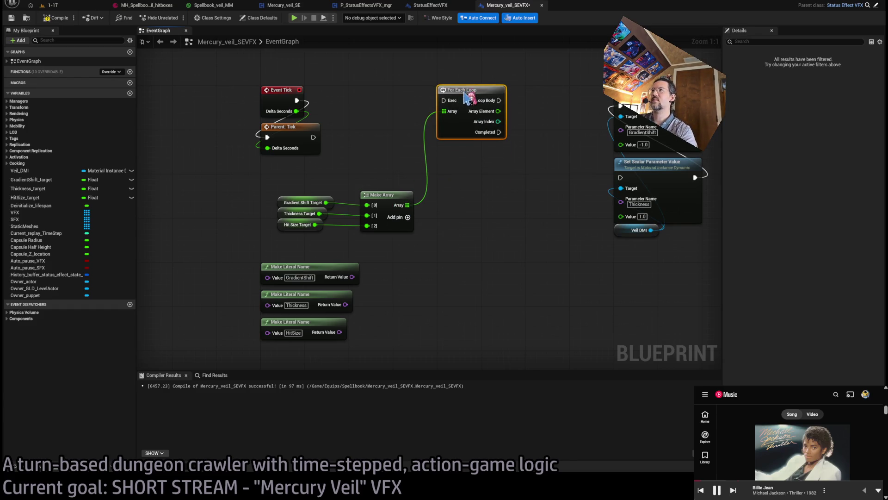
pyautogui.moveTo(313, 138)
pyautogui.mouseDown()
pyautogui.moveTo(443, 101)
pyautogui.moveTo(414, 91)
pyautogui.mouseUp()
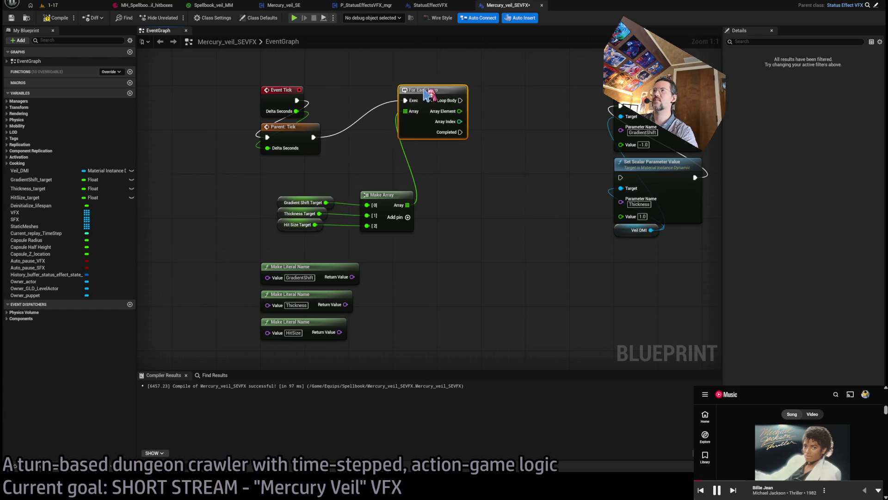
pyautogui.moveTo(384, 195)
pyautogui.mouseDown()
pyautogui.moveTo(421, 153)
pyautogui.moveTo(421, 161)
pyautogui.mouseUp()
pyautogui.moveTo(341, 192)
pyautogui.mouseDown()
pyautogui.moveTo(276, 230)
pyautogui.moveTo(270, 179)
pyautogui.moveTo(264, 186)
pyautogui.mouseUp()
# Step: Build a second Make Array from the GradientShift, Thickness and HitSize name literals
pyautogui.moveTo(352, 277)
pyautogui.mouseDown()
pyautogui.moveTo(399, 210)
pyautogui.moveTo(410, 213)
pyautogui.mouseUp()
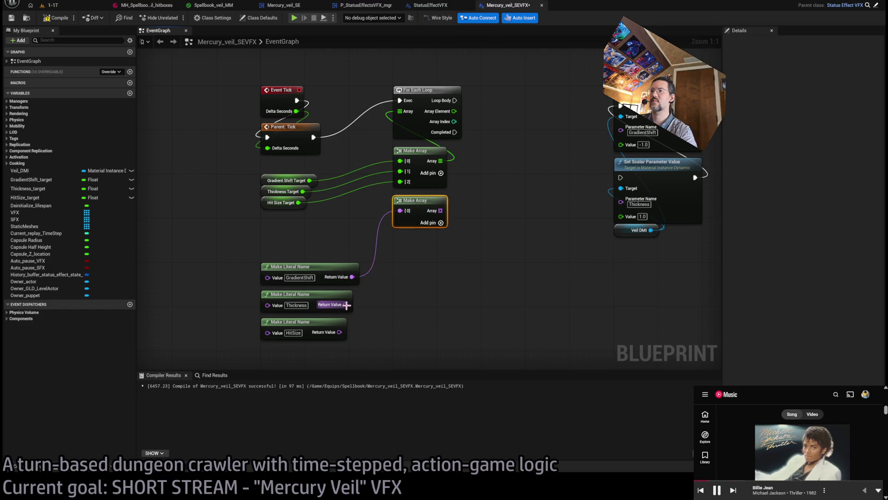
pyautogui.moveTo(347, 305)
pyautogui.mouseDown()
pyautogui.moveTo(482, 200)
pyautogui.moveTo(446, 225)
pyautogui.mouseUp()
pyautogui.click(445, 224)
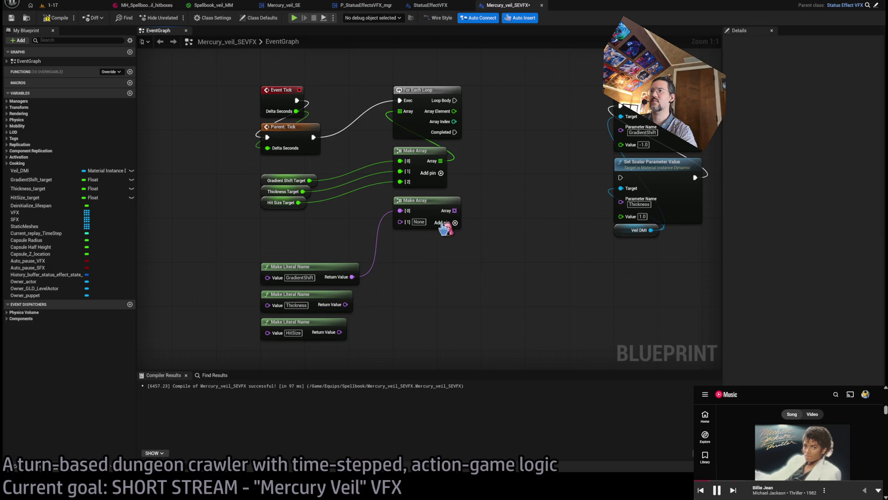
pyautogui.click(445, 224)
pyautogui.moveTo(346, 305)
pyautogui.mouseDown()
pyautogui.moveTo(409, 222)
pyautogui.moveTo(401, 221)
pyautogui.mouseUp()
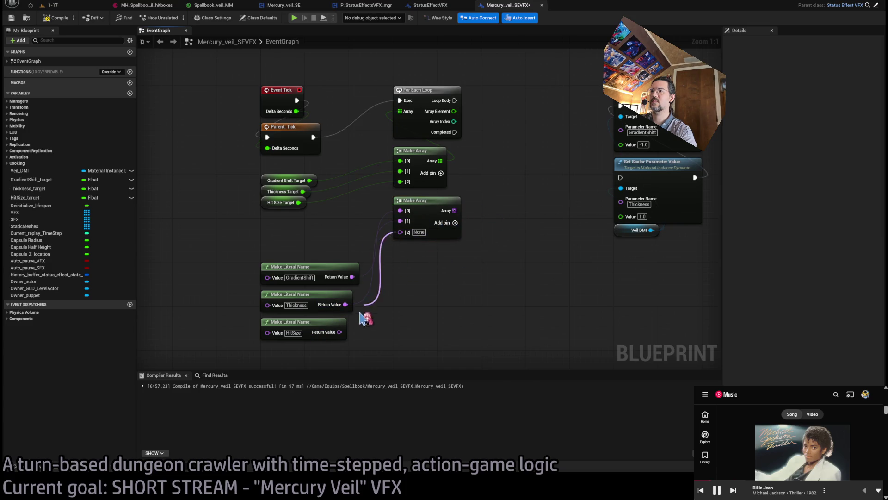
pyautogui.moveTo(363, 320); pyautogui.dragTo(339, 332)
pyautogui.moveTo(307, 359)
pyautogui.mouseDown()
pyautogui.moveTo(284, 264)
pyautogui.moveTo(288, 224)
pyautogui.mouseUp()
pyautogui.click(329, 323)
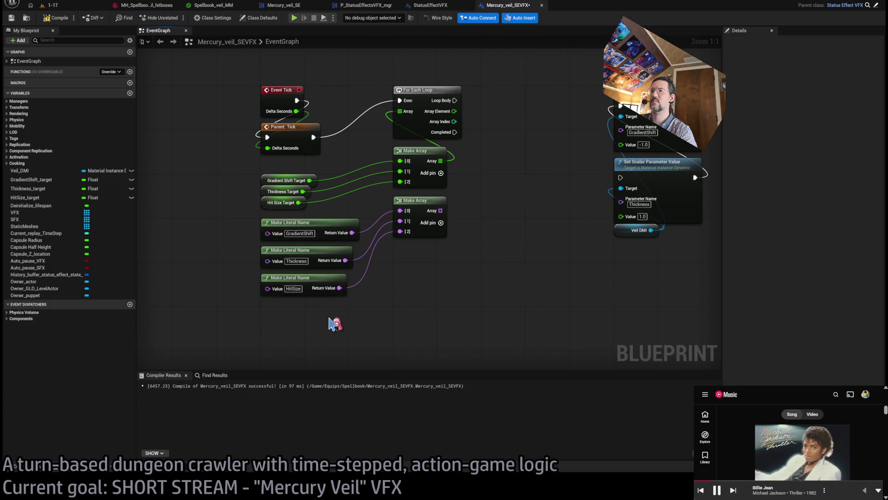
# Step: Tidy the name literals and add a GET node reading from the name array
pyautogui.scroll(4, 305, 333)
pyautogui.click(313, 239)
pyautogui.keyDown('ctrl'); pyautogui.click(323, 199); pyautogui.keyUp('ctrl')
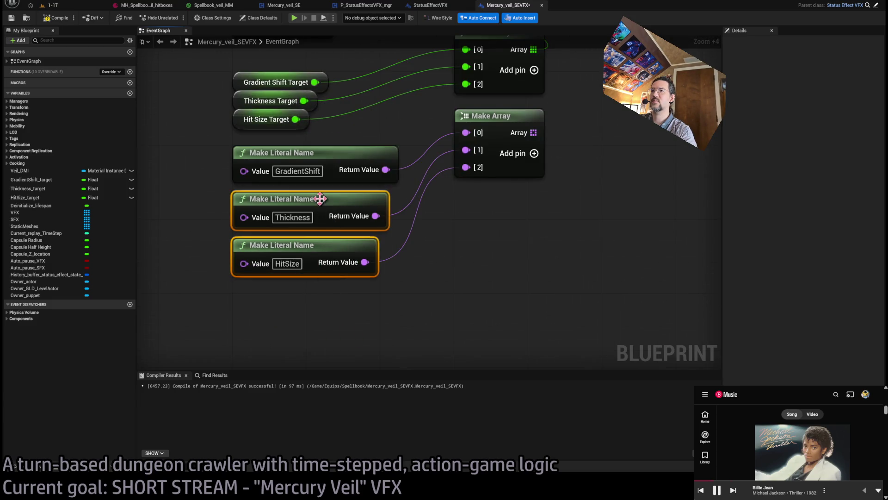
pyautogui.moveTo(325, 259); pyautogui.dragTo(324, 250)
pyautogui.click(293, 244)
pyautogui.click(522, 200)
pyautogui.moveTo(522, 200)
pyautogui.mouseDown()
pyautogui.moveTo(496, 195)
pyautogui.moveTo(430, 249)
pyautogui.mouseUp()
pyautogui.moveTo(353, 287); pyautogui.dragTo(467, 238)
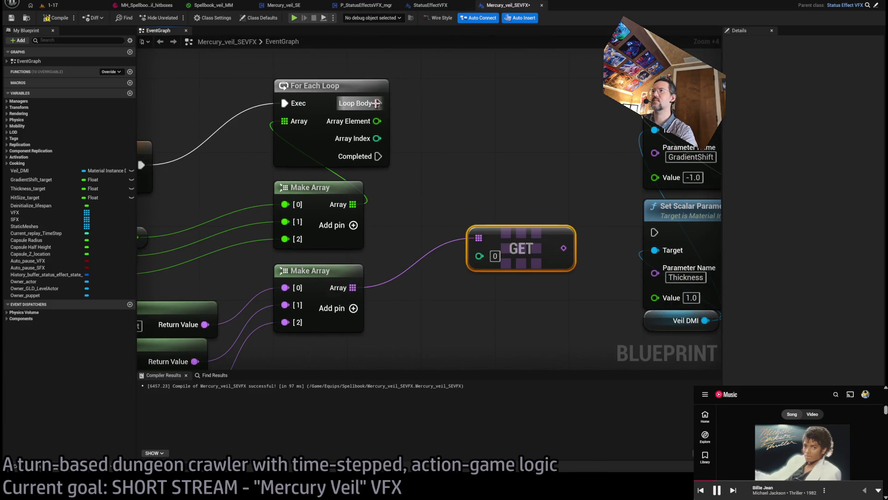
# Step: Delete the Thickness setter and drive the remaining setter from the loop and GET name
pyautogui.moveTo(376, 103)
pyautogui.mouseDown()
pyautogui.moveTo(492, 119)
pyautogui.moveTo(565, 173)
pyautogui.moveTo(519, 112)
pyautogui.mouseUp()
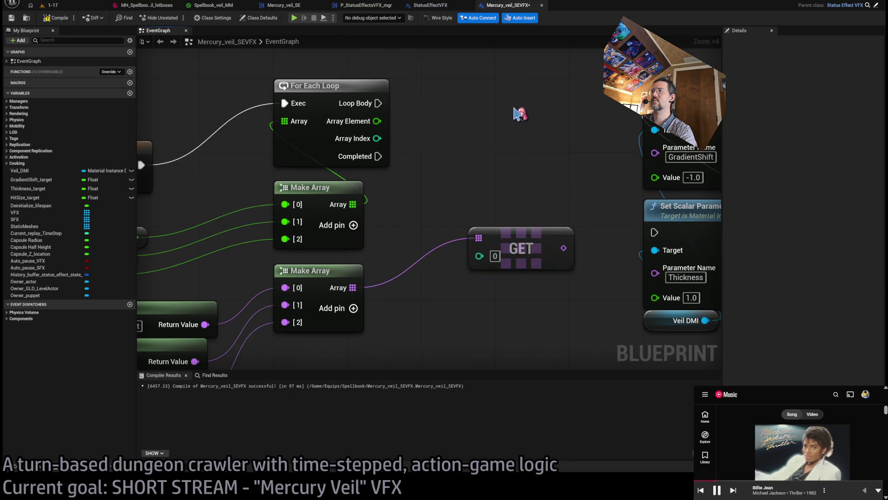
pyautogui.scroll(-2, 546, 225)
pyautogui.click(643, 273)
pyautogui.press('Delete')
pyautogui.moveTo(548, 313); pyautogui.dragTo(551, 223)
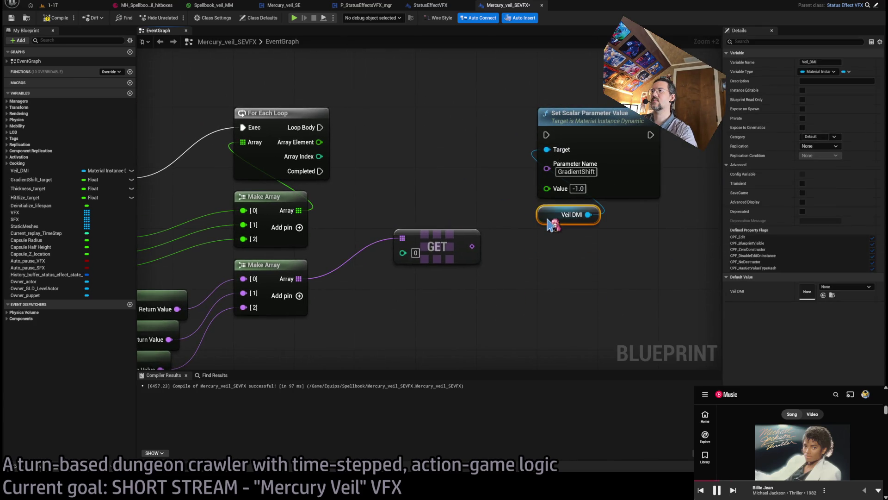
pyautogui.moveTo(436, 237)
pyautogui.mouseDown()
pyautogui.moveTo(462, 275)
pyautogui.moveTo(548, 209)
pyautogui.mouseUp()
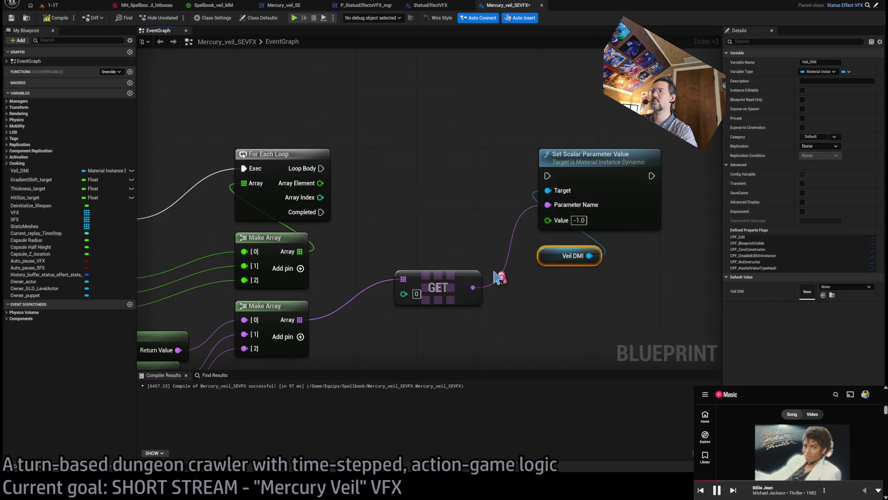
pyautogui.moveTo(448, 288); pyautogui.dragTo(592, 287)
pyautogui.moveTo(321, 168)
pyautogui.mouseDown()
pyautogui.moveTo(564, 186)
pyautogui.moveTo(548, 176)
pyautogui.moveTo(557, 235)
pyautogui.moveTo(548, 220)
pyautogui.mouseUp()
pyautogui.moveTo(566, 319); pyautogui.dragTo(585, 171)
pyautogui.moveTo(585, 171)
pyautogui.mouseDown()
pyautogui.moveTo(570, 178)
pyautogui.moveTo(577, 168)
pyautogui.mouseUp()
pyautogui.click(543, 136)
# Step: Add an FInterp To with the loop's Array Element as Target, plus a Veil DMI parameter getter
pyautogui.moveTo(320, 183); pyautogui.dragTo(389, 232)
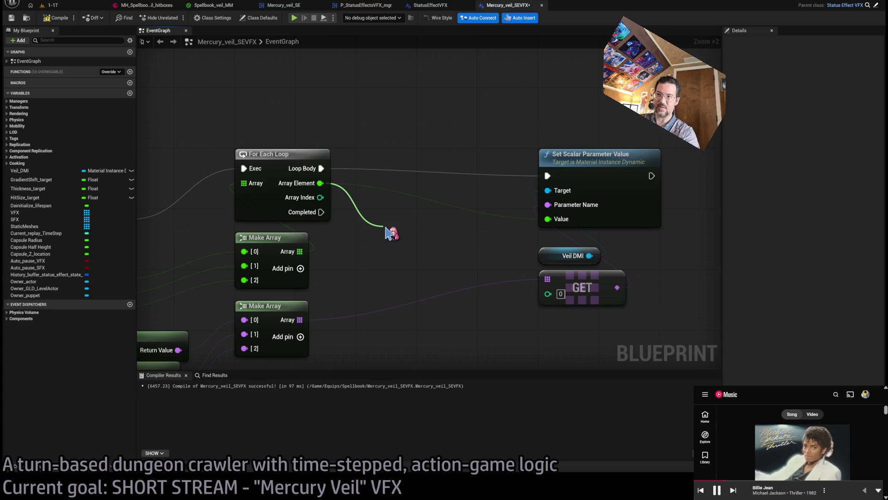
pyautogui.moveTo(389, 232)
pyautogui.mouseDown()
pyautogui.moveTo(403, 260)
pyautogui.moveTo(394, 261)
pyautogui.mouseUp()
pyautogui.moveTo(448, 234); pyautogui.dragTo(608, 317)
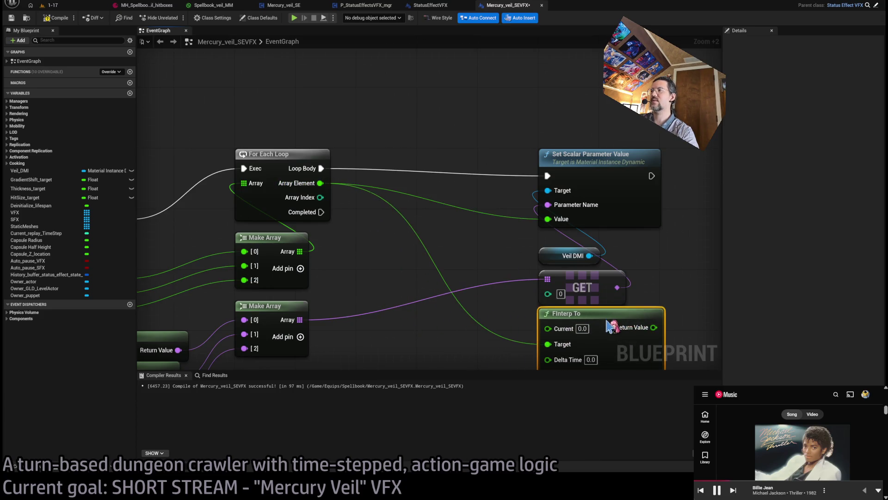
pyautogui.scroll(-1, 376, 211)
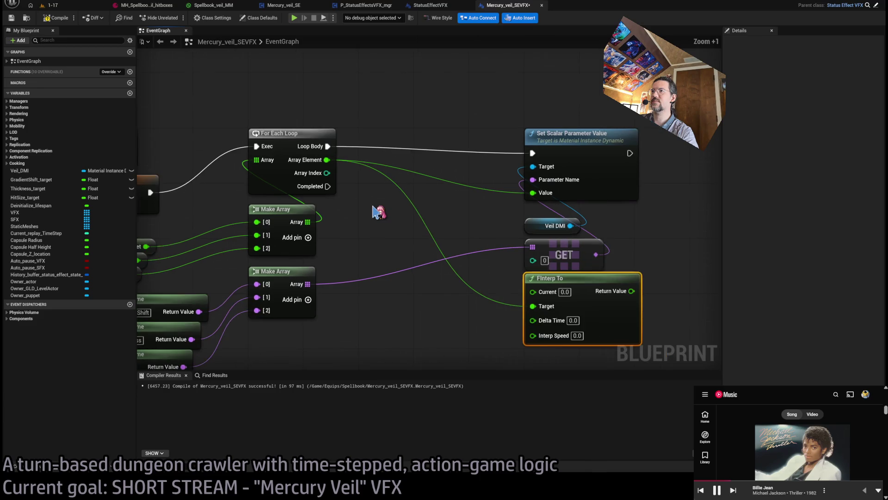
pyautogui.moveTo(572, 225)
pyautogui.mouseDown()
pyautogui.moveTo(405, 205)
pyautogui.moveTo(392, 137)
pyautogui.mouseUp()
# Step: Feed the GET name's current scalar value into FInterp Current and its output into Set Value
pyautogui.moveTo(308, 283); pyautogui.dragTo(326, 257)
pyautogui.moveTo(564, 254)
pyautogui.mouseDown()
pyautogui.moveTo(425, 243)
pyautogui.moveTo(368, 174)
pyautogui.mouseUp()
pyautogui.moveTo(464, 160); pyautogui.dragTo(533, 291)
pyautogui.moveTo(632, 292); pyautogui.dragTo(533, 193)
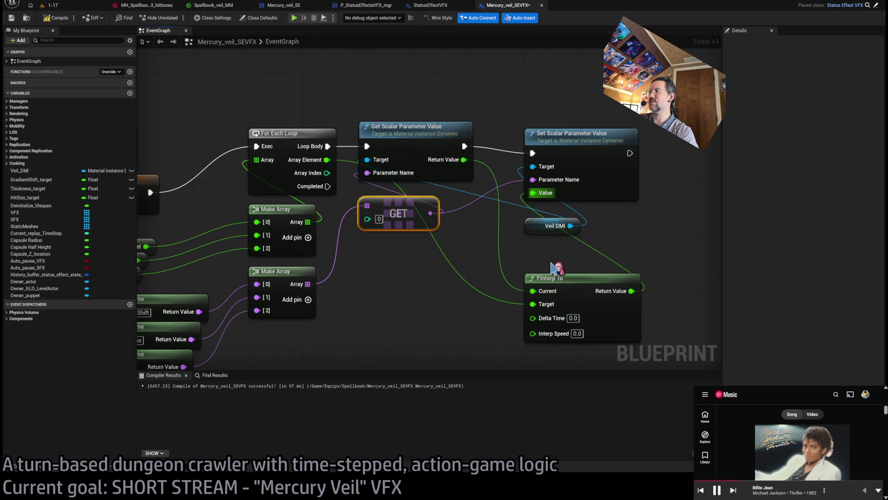
pyautogui.moveTo(555, 278); pyautogui.dragTo(560, 254)
pyautogui.click(559, 243)
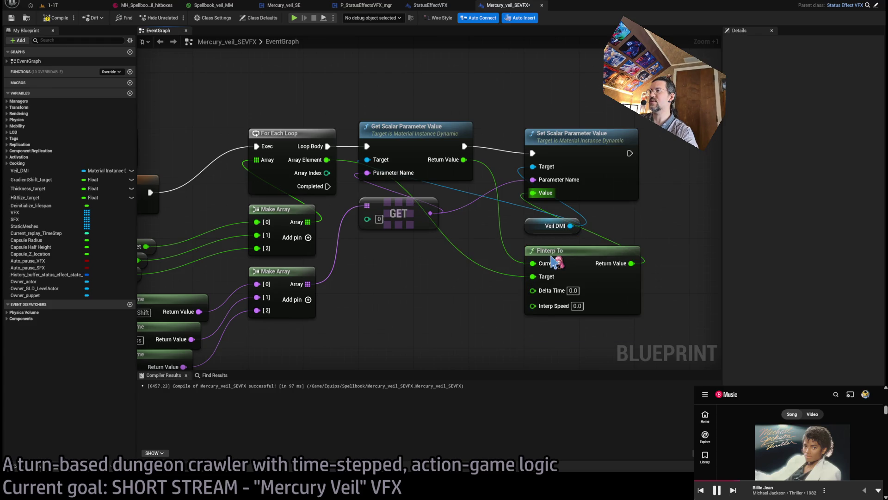
pyautogui.moveTo(470, 305); pyautogui.dragTo(467, 245)
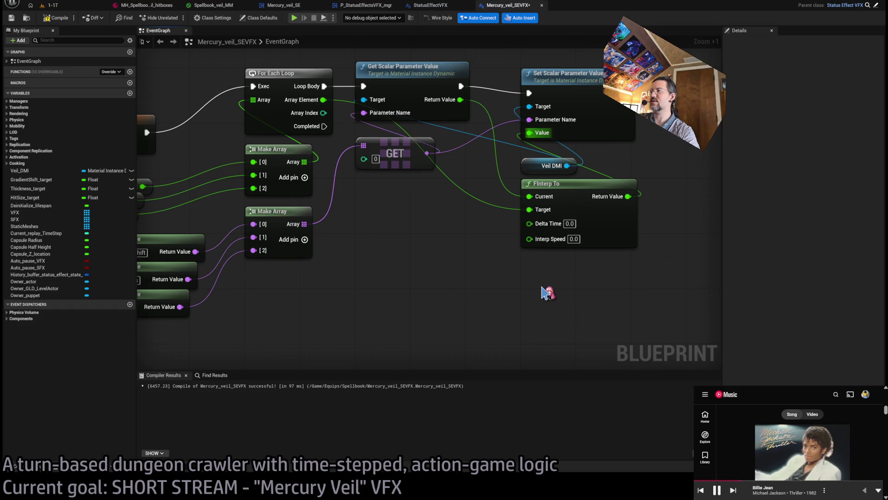
# Step: Supply Get World Delta Seconds as Delta Time, set Interp Speed to 2, and save
pyautogui.hotkey('ctrl', 'v')
pyautogui.moveTo(624, 300)
pyautogui.mouseDown()
pyautogui.moveTo(543, 224)
pyautogui.moveTo(530, 223)
pyautogui.mouseUp()
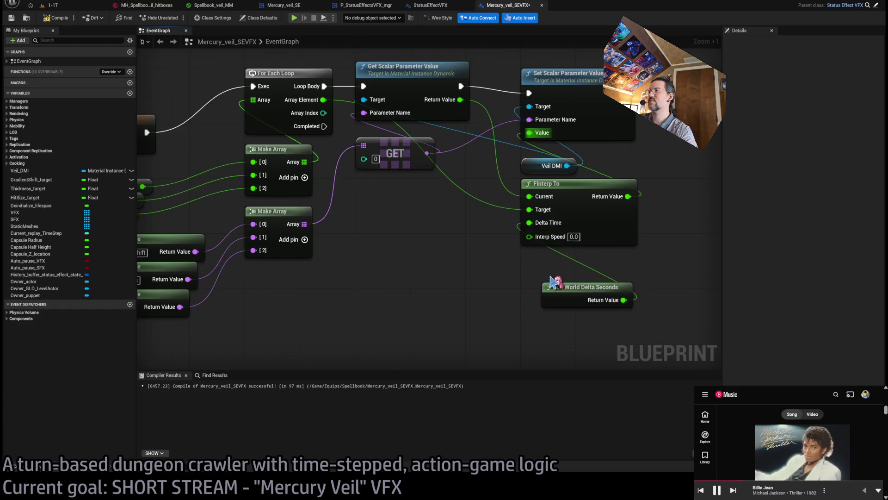
pyautogui.moveTo(557, 292); pyautogui.dragTo(536, 264)
pyautogui.click(574, 237)
pyautogui.write('1')
pyautogui.press('Return')
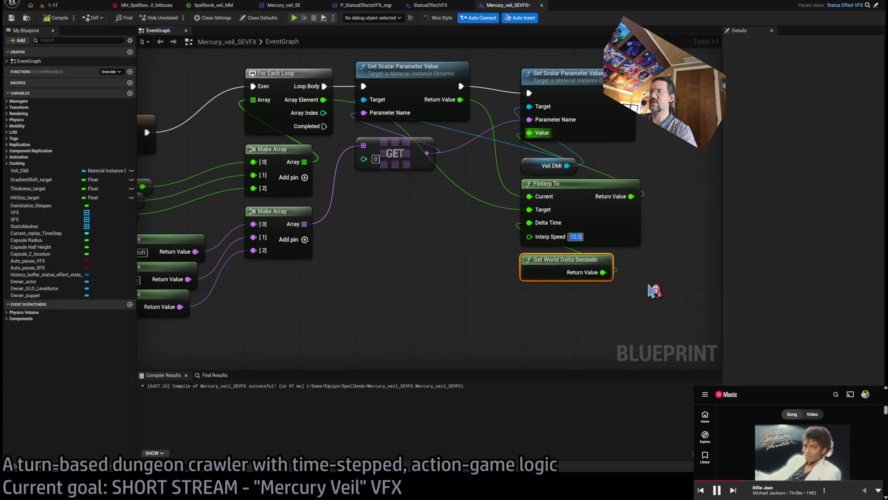
pyautogui.write('2')
pyautogui.press('Return')
pyautogui.click(527, 315)
pyautogui.hotkey('ctrl', 's')
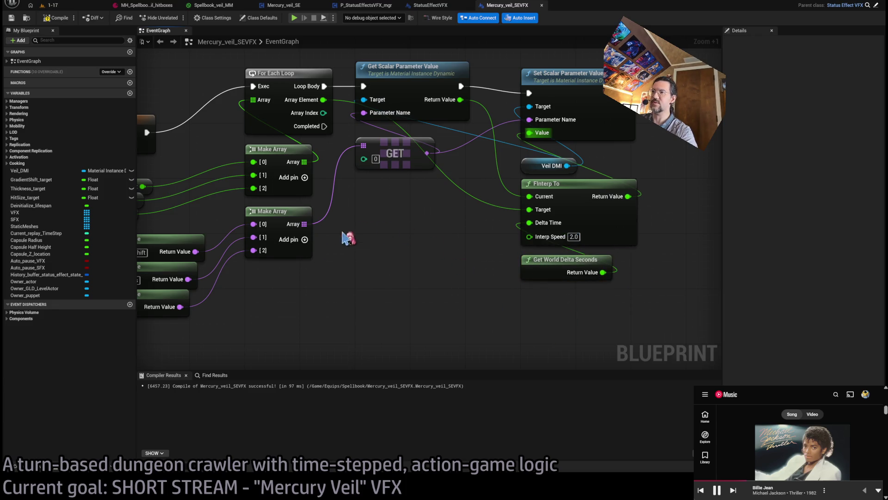
# Step: Realign the getter, compile the veil blueprint, and start playing level 1-17
pyautogui.scroll(-3, 463, 266)
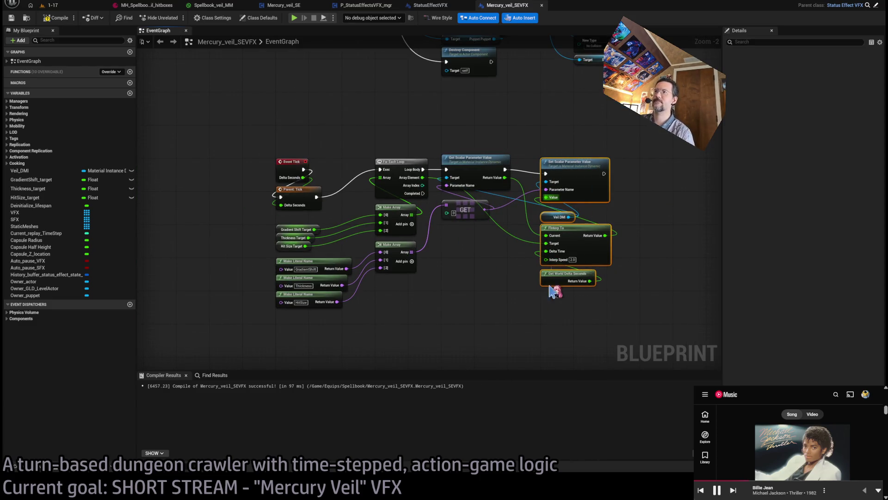
pyautogui.moveTo(518, 139); pyautogui.dragTo(463, 208)
pyautogui.moveTo(477, 173); pyautogui.dragTo(477, 178)
pyautogui.click(473, 138)
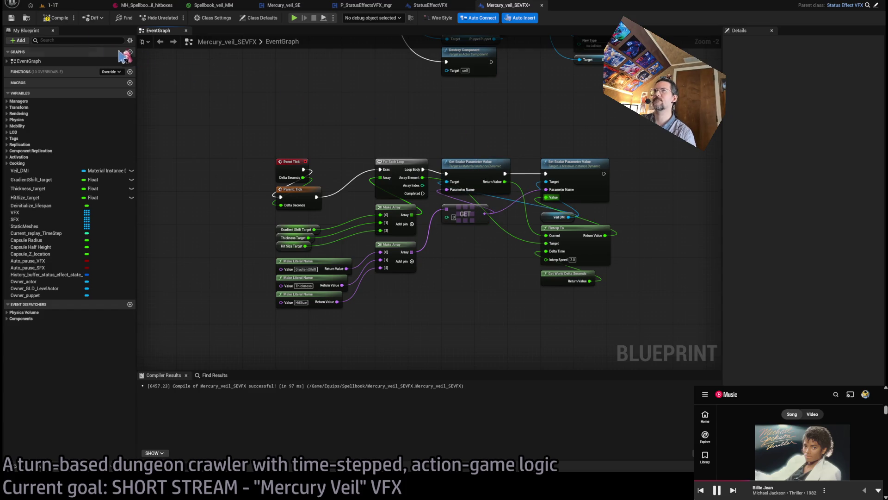
pyautogui.click(59, 20)
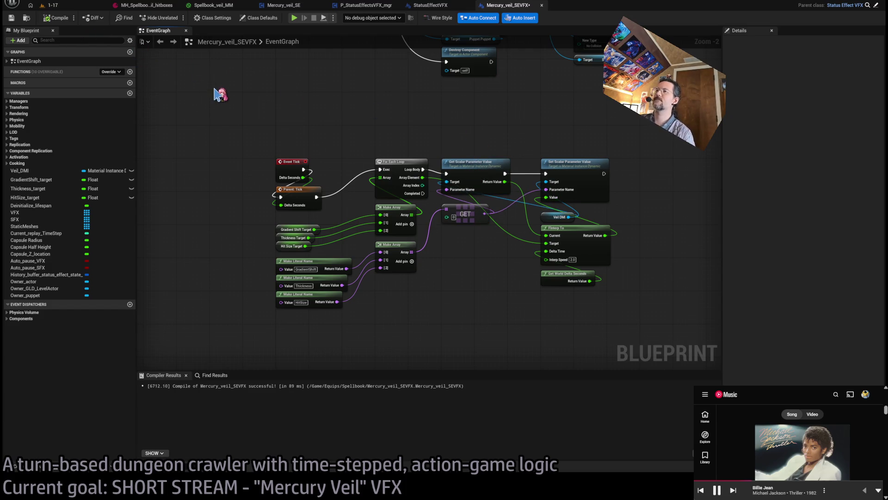
pyautogui.click(52, 5)
pyautogui.hotkey('alt', 'p')
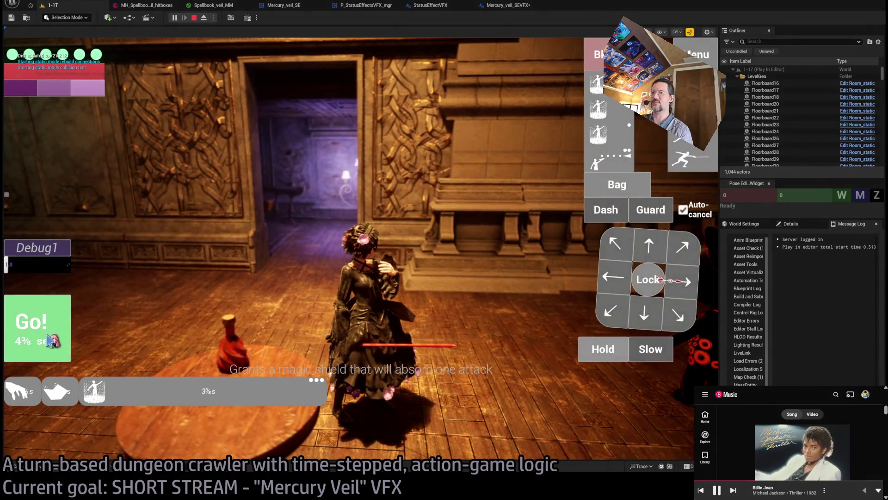
# Step: Trigger the shield action and hold to watch the veil form, then stop and reopen Mercury_veil_SEVFX
pyautogui.click(37, 328)
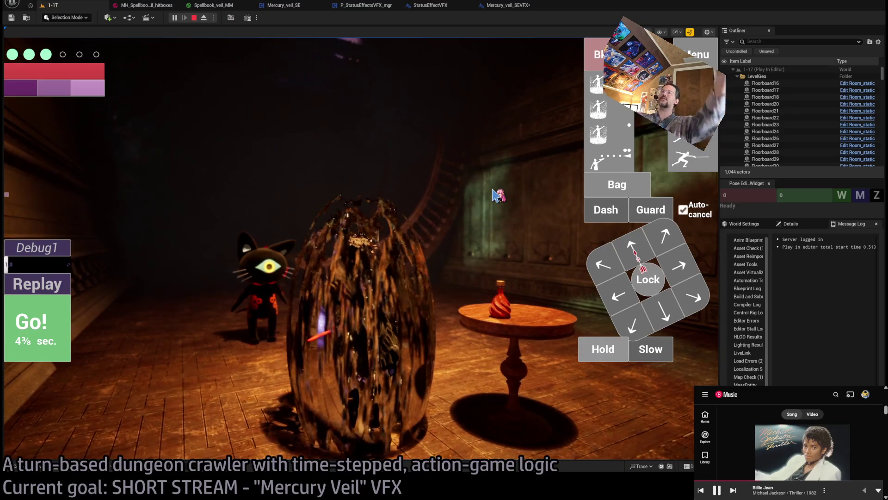
pyautogui.click(606, 352)
pyautogui.click(28, 341)
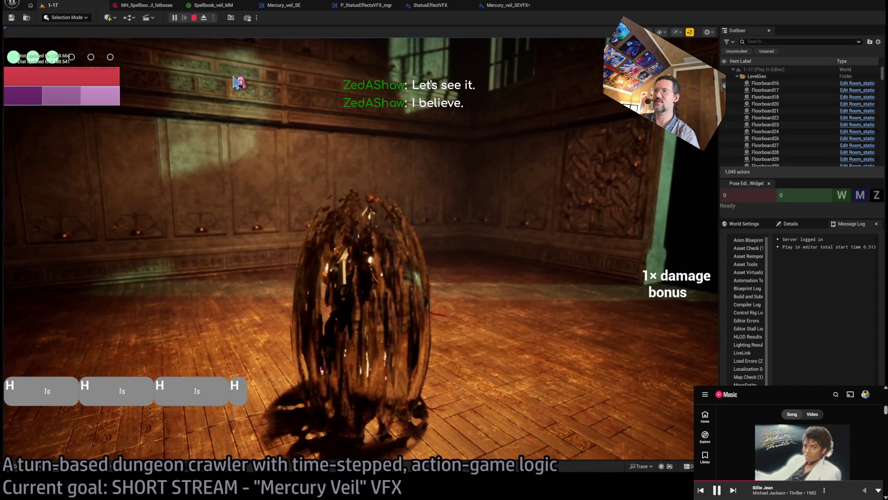
pyautogui.click(194, 18)
pyautogui.click(521, 7)
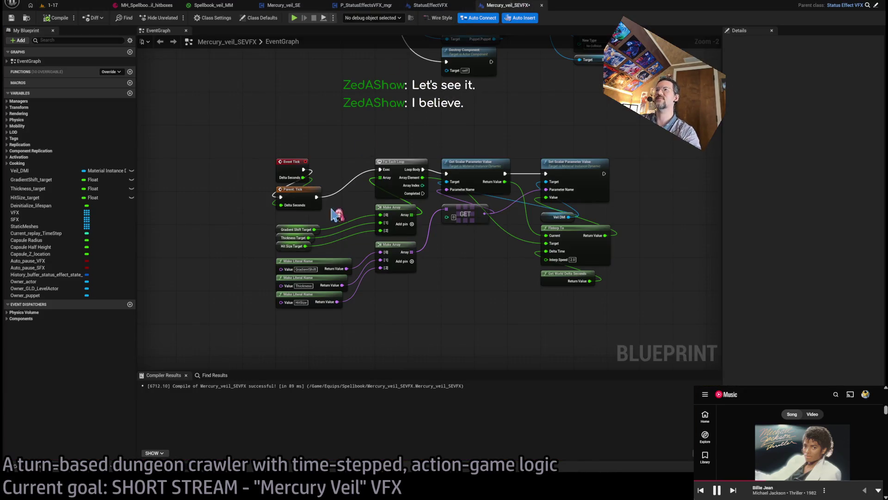
# Step: Check the Gradient Shift Target variable's details, then return to the 1-17 level editor
pyautogui.scroll(2, 289, 228)
pyautogui.click(272, 227)
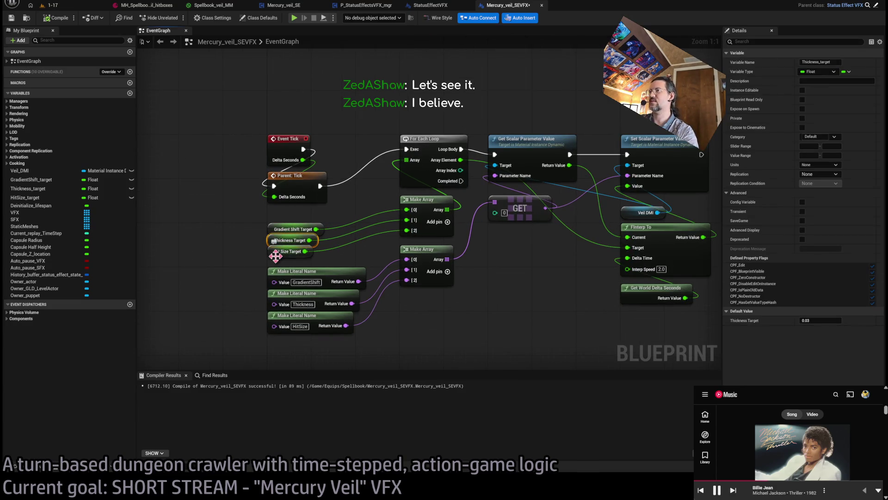
pyautogui.click(232, 241)
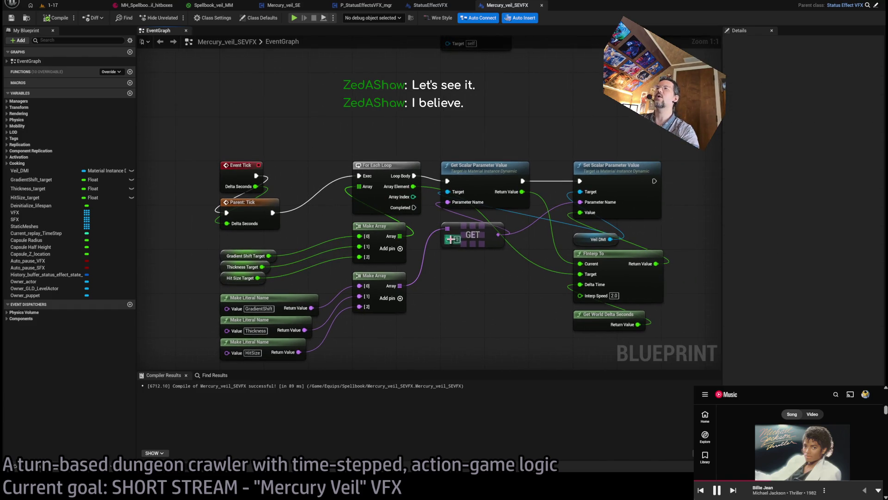
pyautogui.click(53, 5)
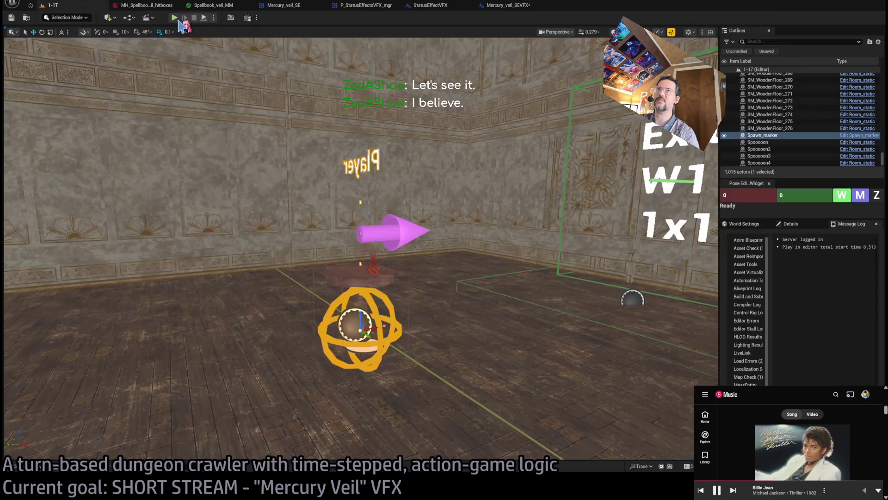
pyautogui.hotkey('alt', 'p')
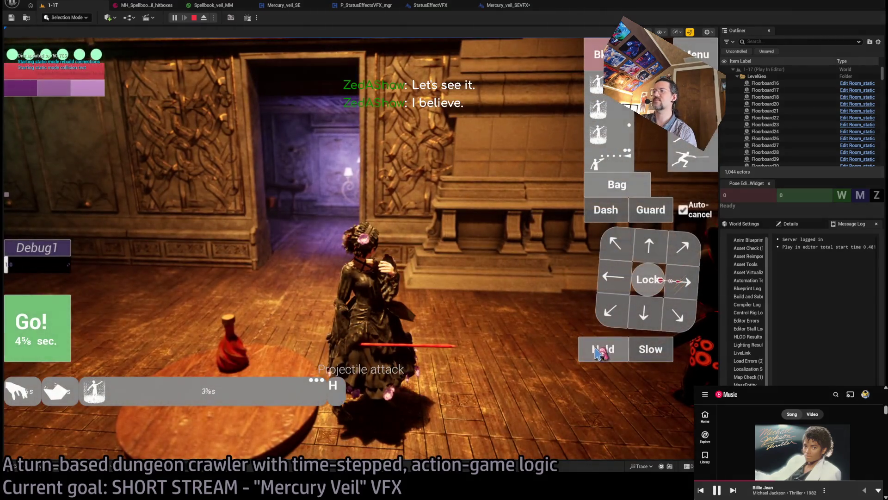
pyautogui.click(597, 352)
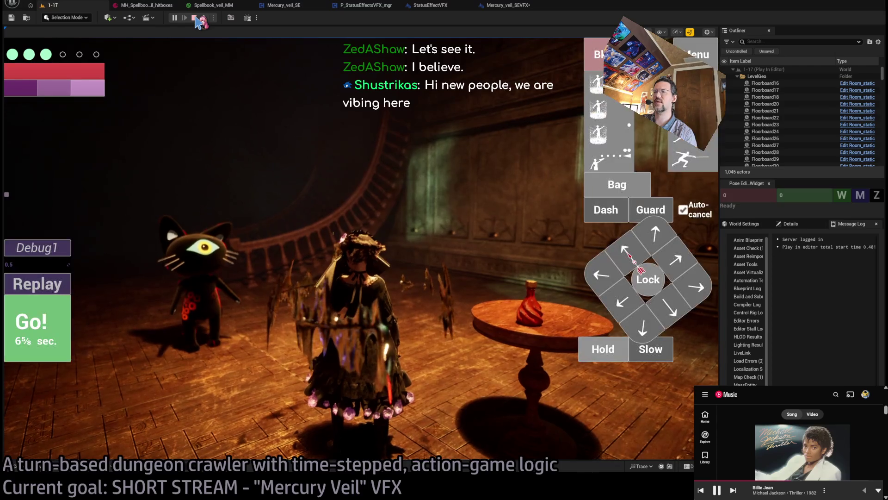
pyautogui.click(195, 19)
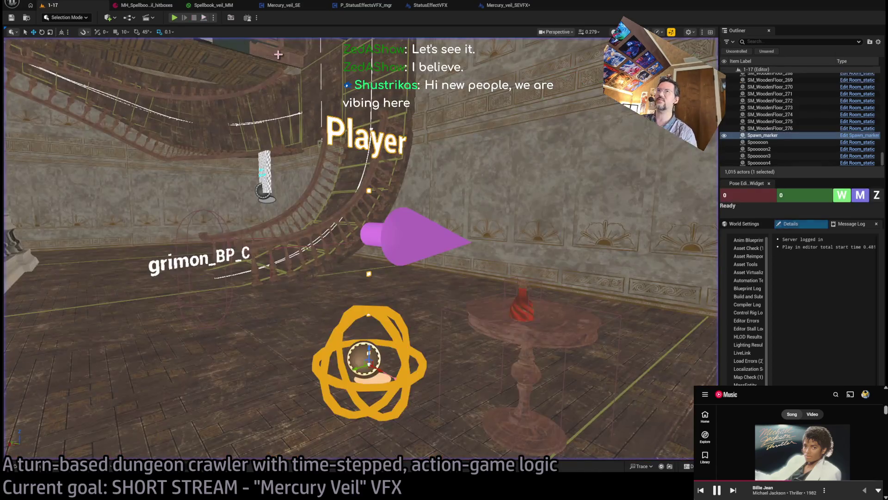
# Step: Glance through the Spellbook_veil_MM, hitboxes and StatusEffectVFX tabs, ending on Mercury_veil_SEVFX
pyautogui.click(210, 6)
pyautogui.click(153, 5)
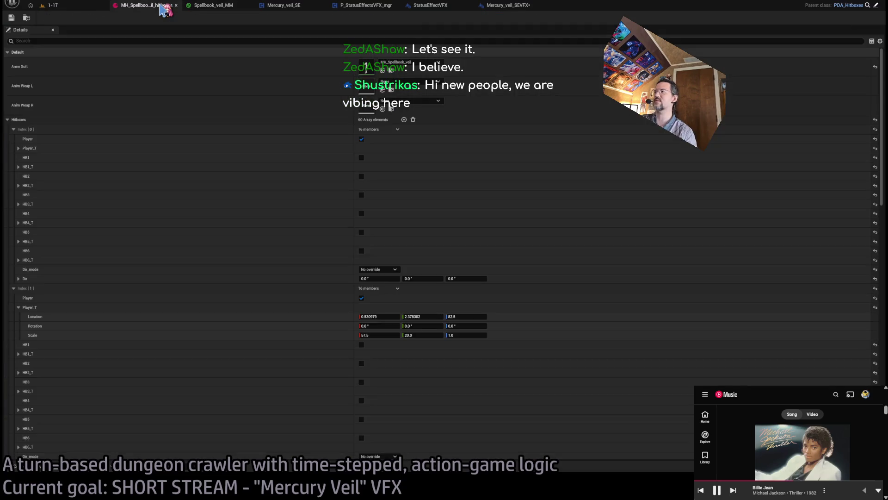
pyautogui.click(214, 6)
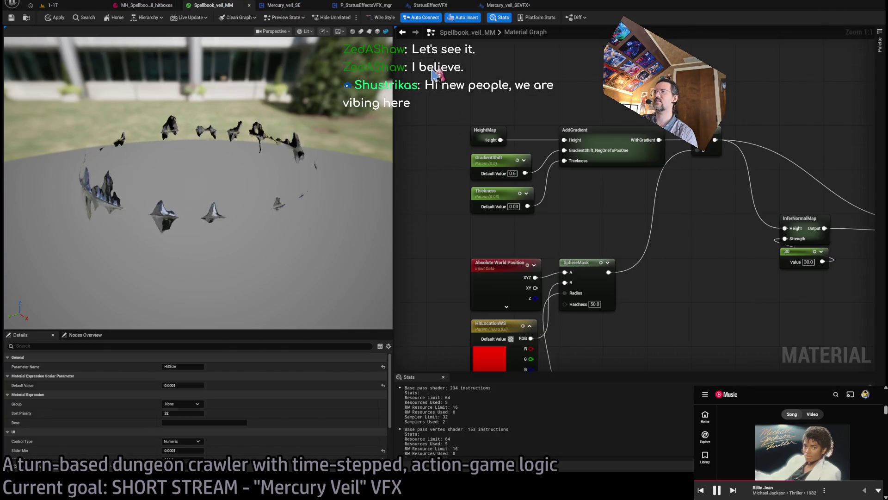
pyautogui.click(283, 5)
pyautogui.click(439, 6)
pyautogui.click(491, 6)
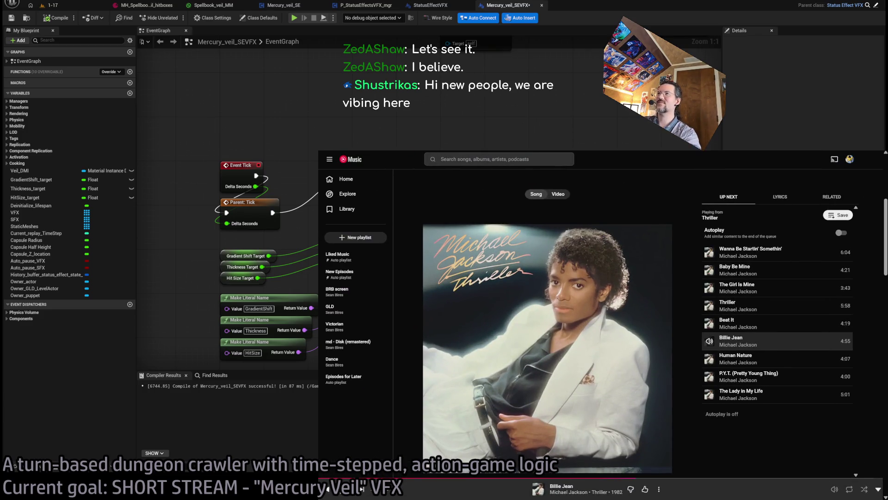
# Step: Search for the streamer's channel, open their latest past broadcast, and collapse the chat
pyautogui.hotkey('alt', 'Tab')
pyautogui.click(575, 160)
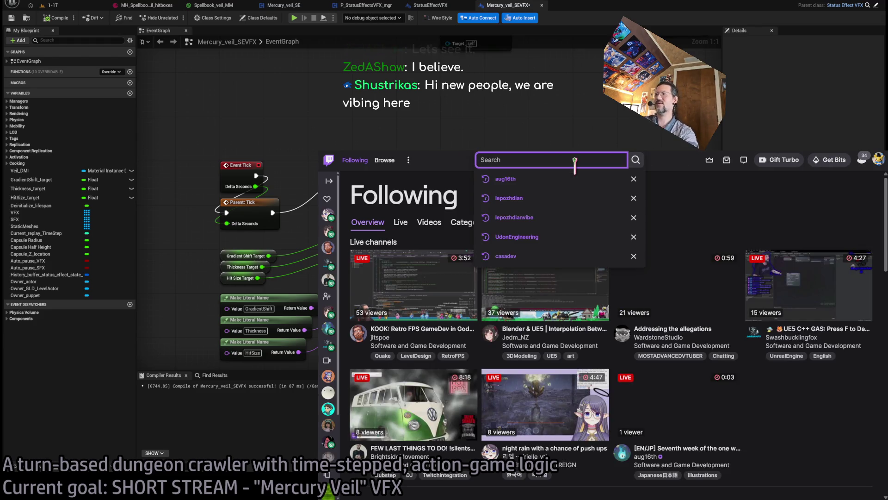
pyautogui.write('zed')
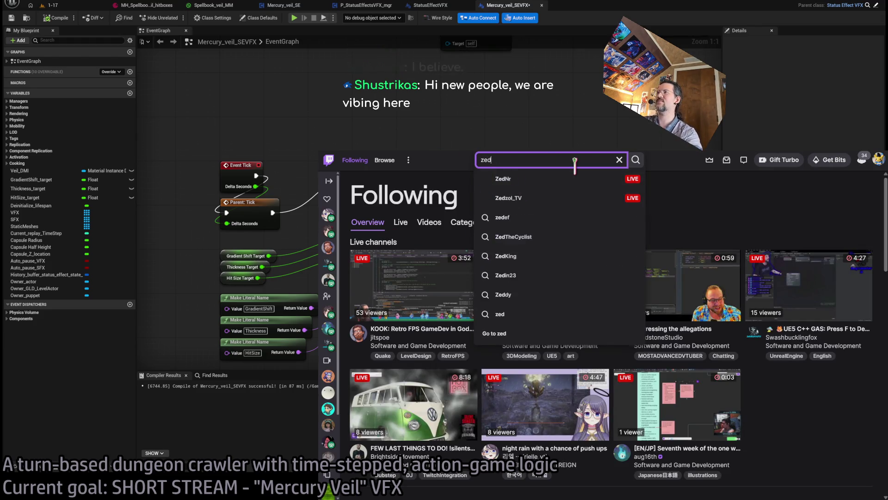
pyautogui.write('ashaw')
pyautogui.click(574, 176)
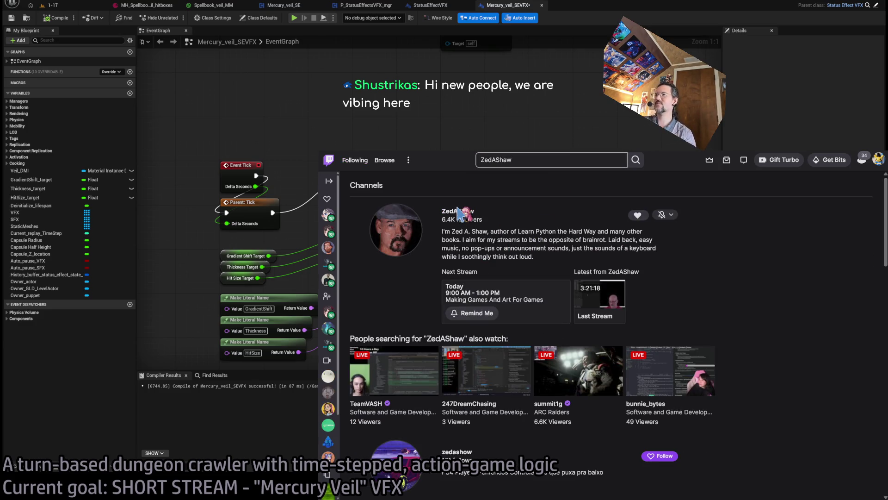
pyautogui.click(470, 217)
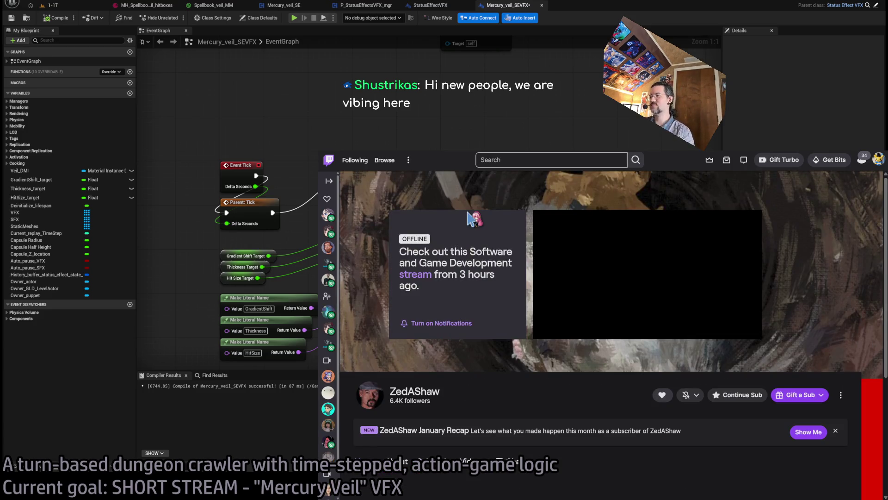
pyautogui.click(431, 280)
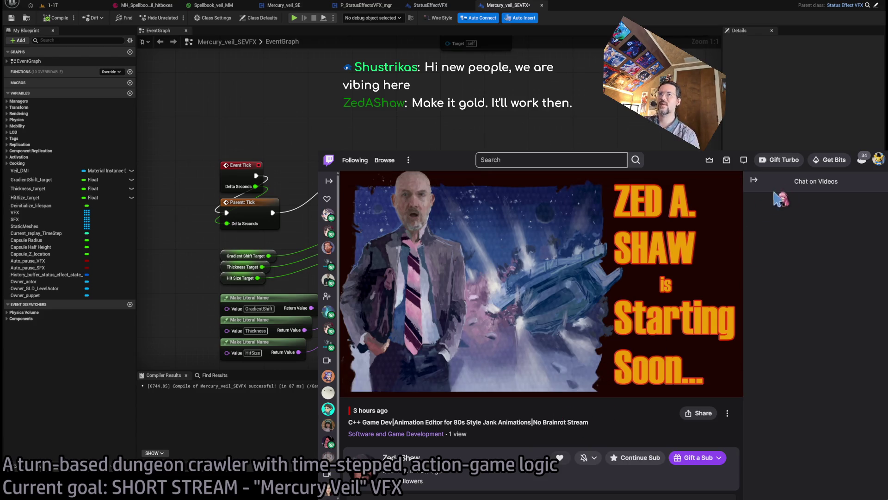
pyautogui.click(754, 180)
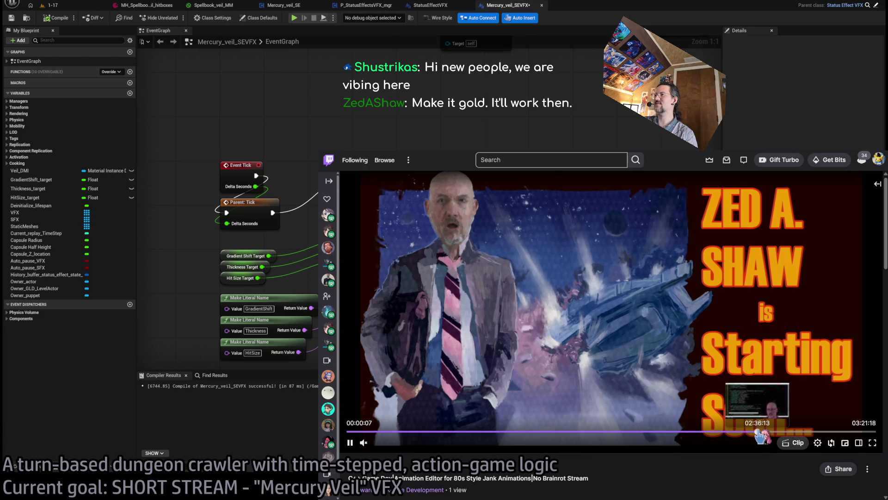
# Step: Skip the VOD past 02:36:14 to the animation tool and git commit section
pyautogui.click(759, 432)
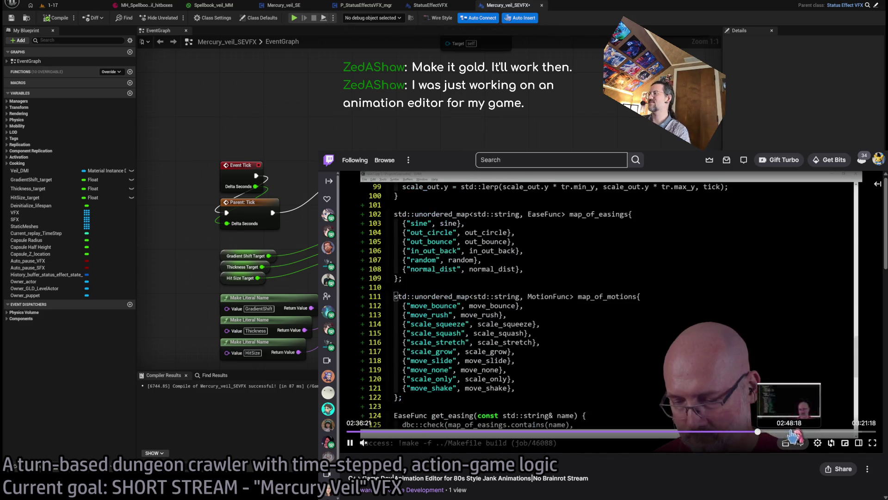
pyautogui.click(806, 432)
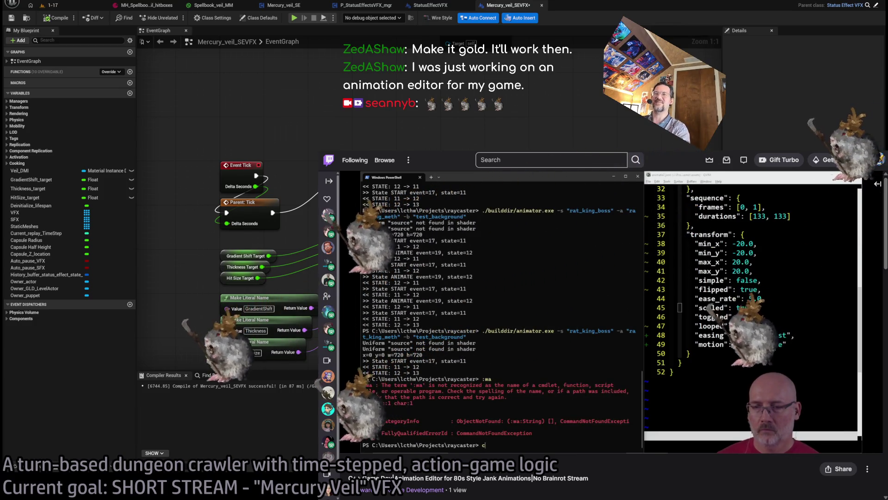
pyautogui.moveTo(750, 431)
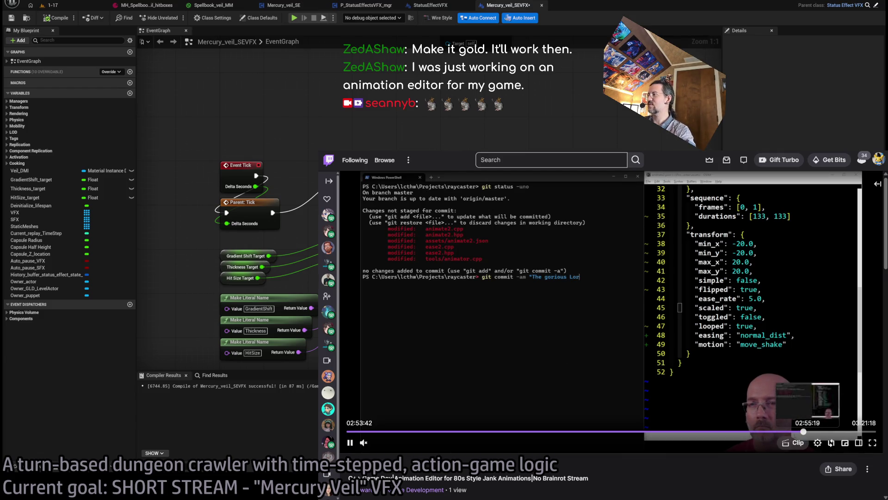
# Step: Seek to about 02:55:30 for the rat king boss scene, then rewind a few seconds
pyautogui.click(808, 431)
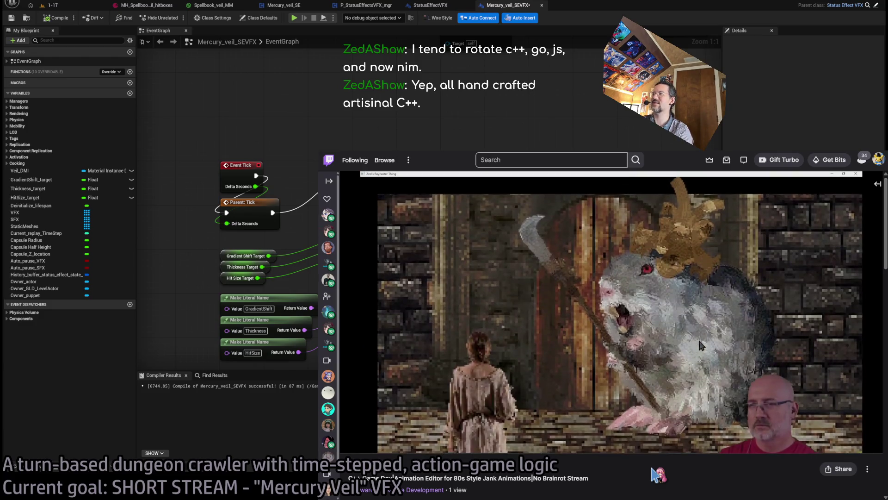
pyautogui.moveTo(701, 344)
pyautogui.press('Left')
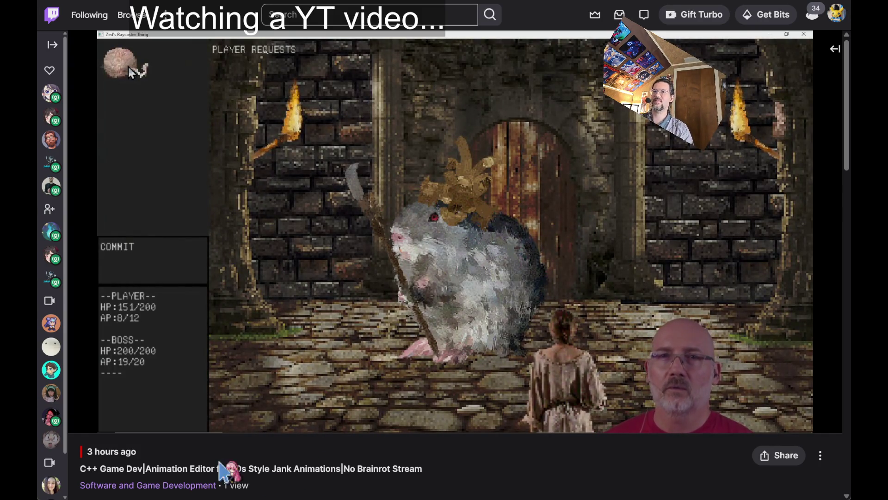
# Step: Unmute the Twitch past broadcast with the volume at about 27%
pyautogui.moveTo(103, 418)
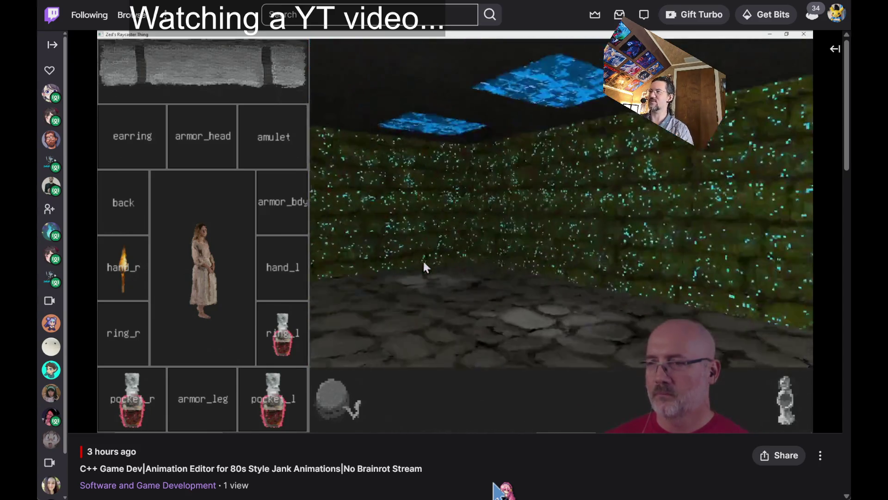
pyautogui.moveTo(261, 403)
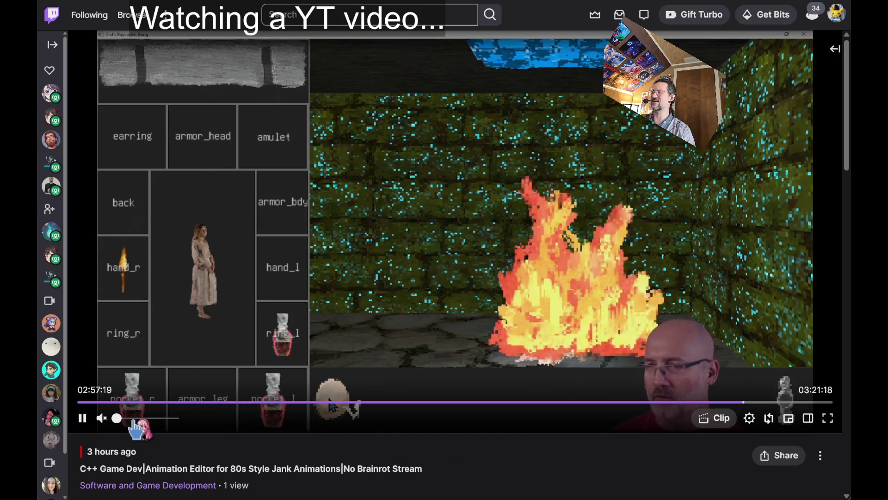
pyautogui.click(132, 418)
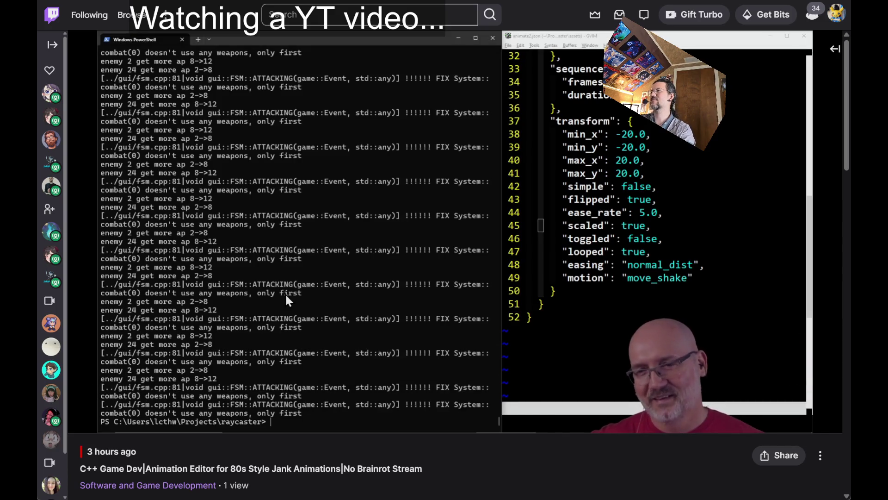
# Step: Seek the VOD past the terminal and rat king painting to the boss scene, then pause it
pyautogui.moveTo(285, 293)
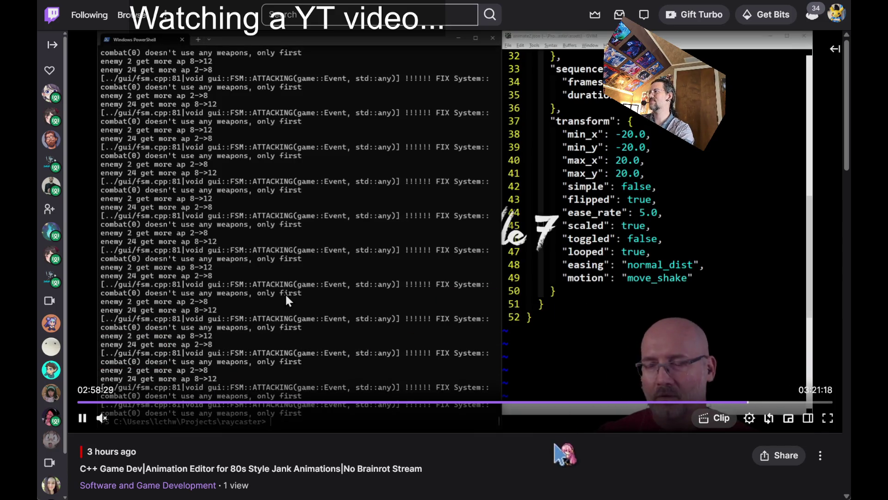
pyautogui.press('Right')
pyautogui.press('Right')
pyautogui.press('Right')
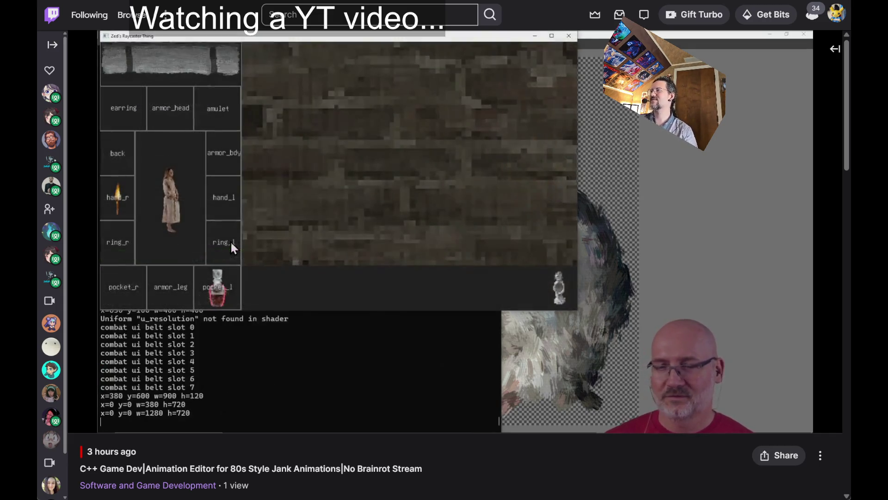
pyautogui.moveTo(708, 284)
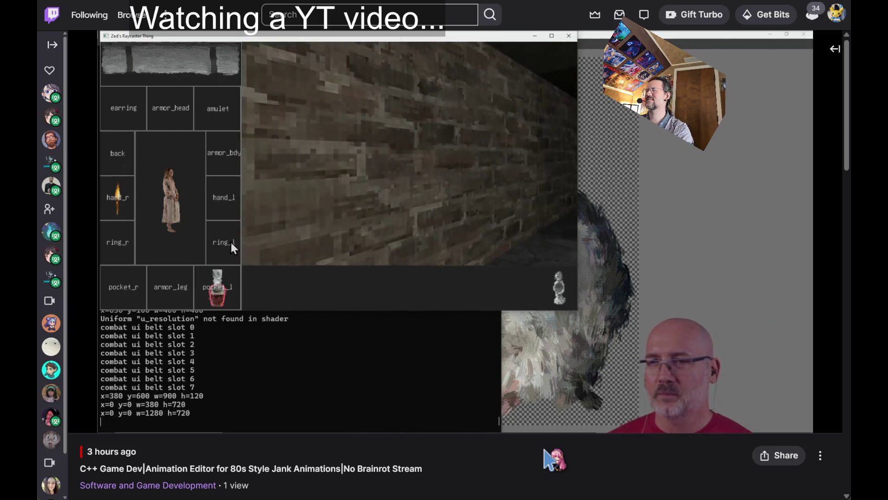
pyautogui.press('Right')
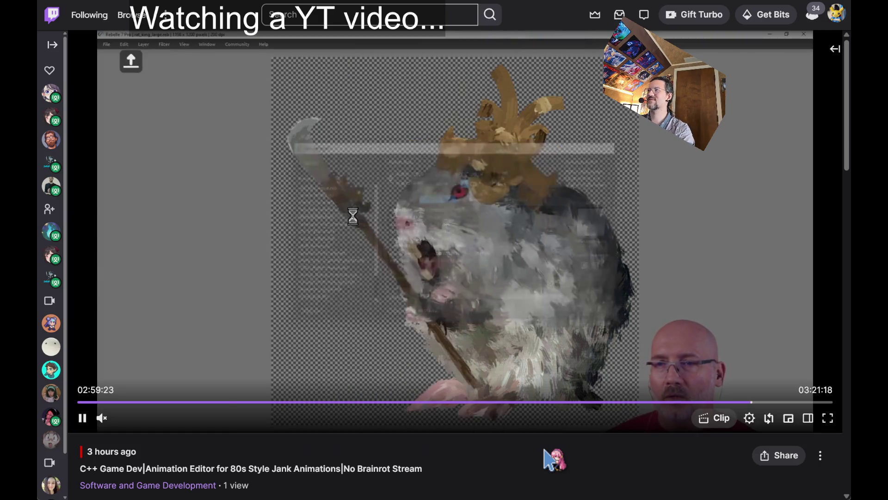
pyautogui.press('Left')
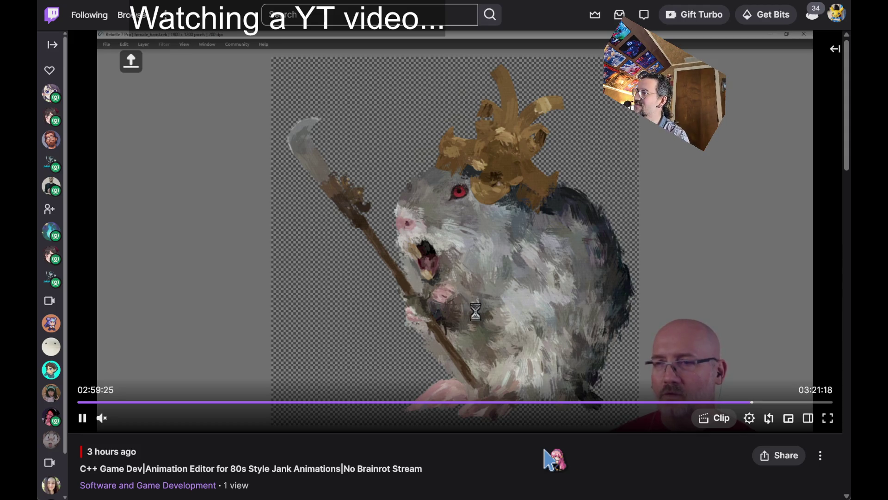
pyautogui.press('Right')
pyautogui.press('Right')
pyautogui.press('Right')
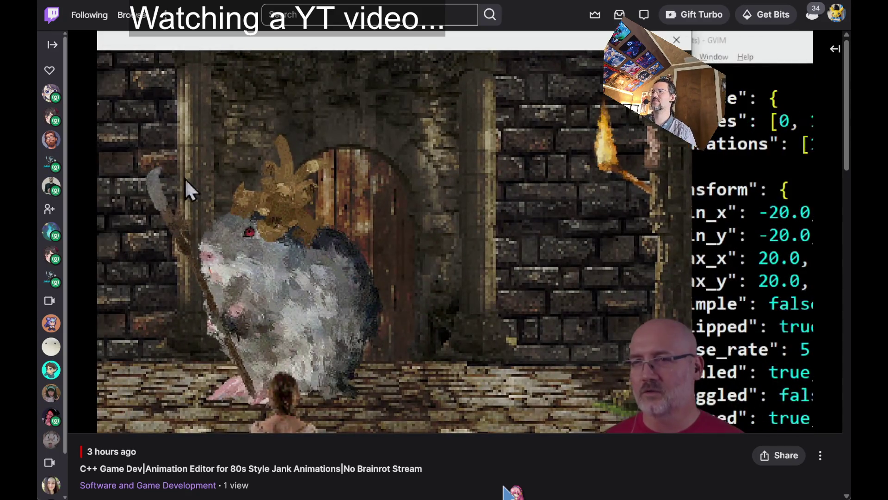
pyautogui.moveTo(252, 407)
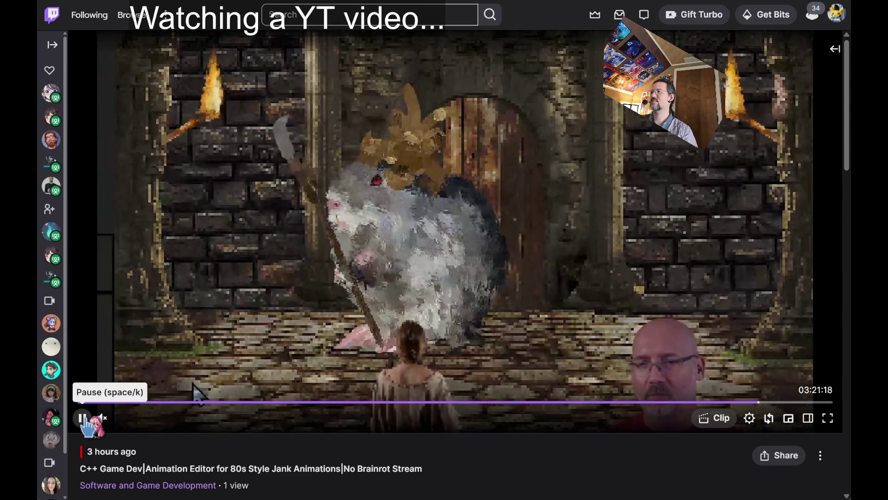
pyautogui.click(82, 418)
# Step: In a new Chrome tab, go to YouTube and bring up results for 'stonekeep'
pyautogui.hotkey('ctrl', 't')
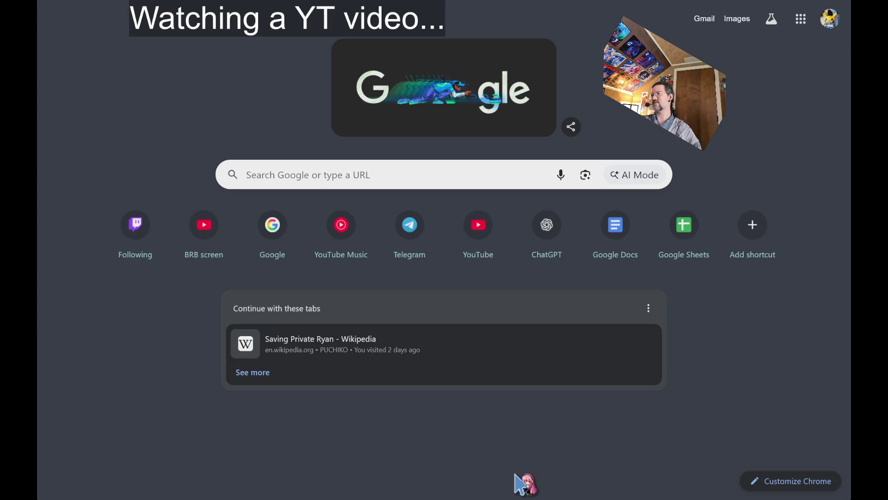
pyautogui.write('y')
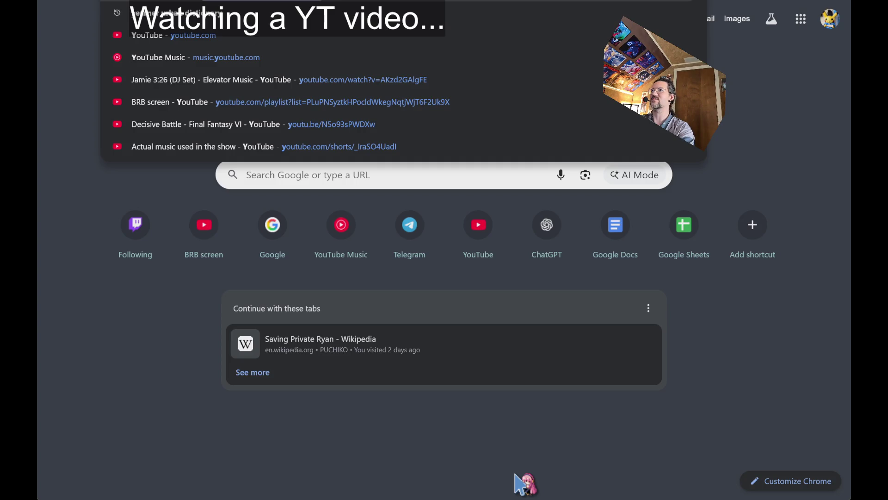
pyautogui.press('Escape')
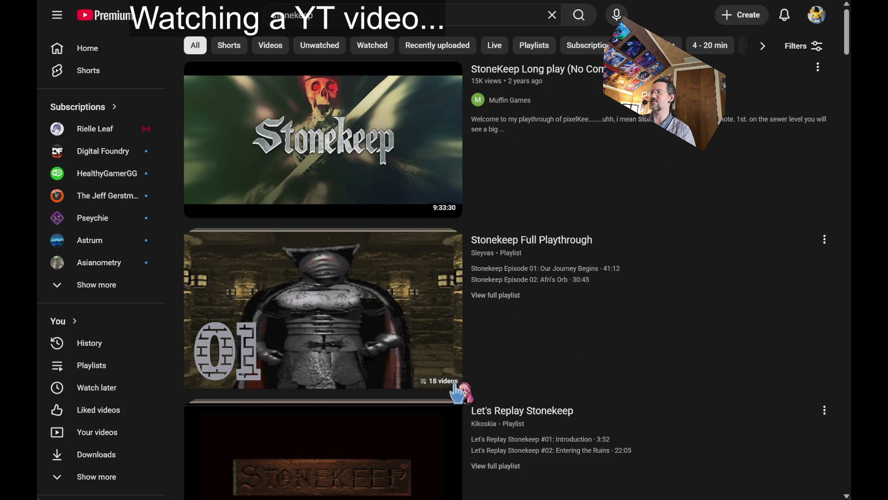
# Step: Play Episode 03 from the Stonekeep Full Playthrough playlist in theater mode, skipped 20 seconds in
pyautogui.click(528, 258)
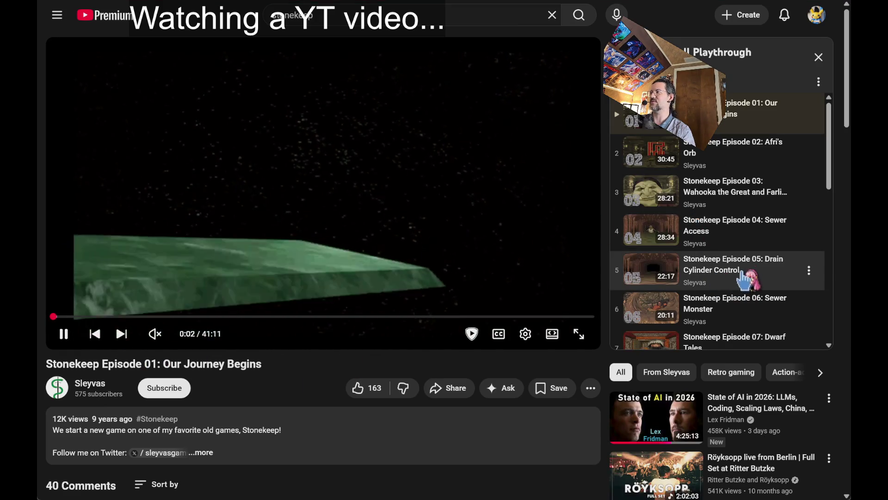
pyautogui.click(748, 203)
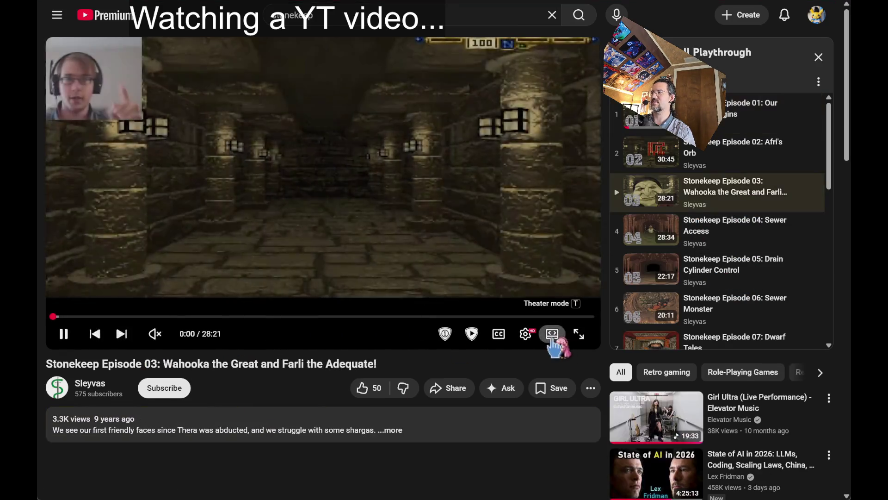
pyautogui.click(552, 333)
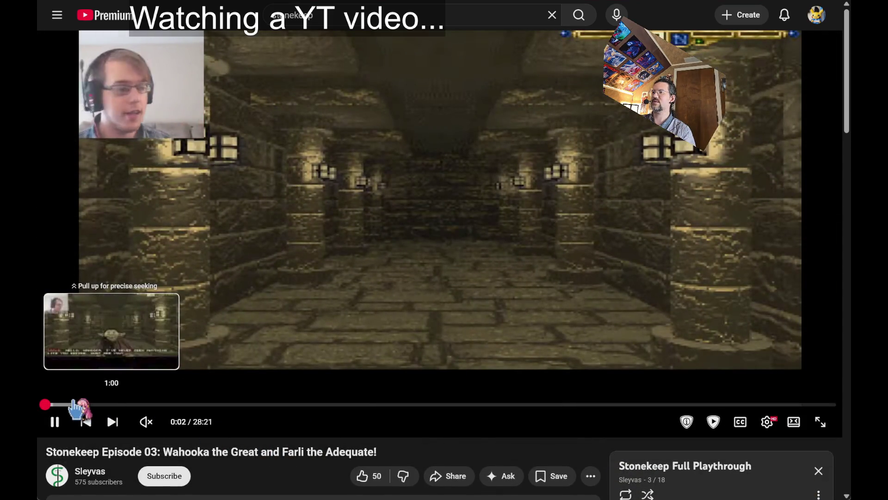
pyautogui.press('Right')
pyautogui.press('Right')
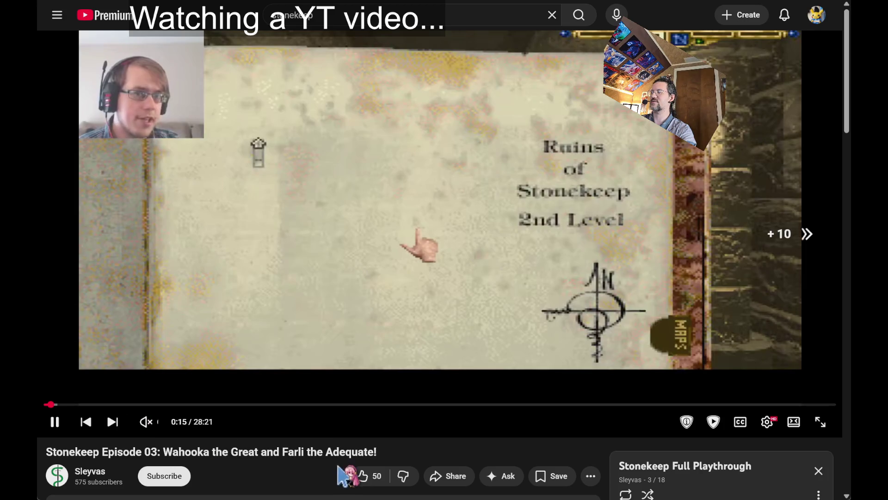
pyautogui.press('Right')
pyautogui.press('Right')
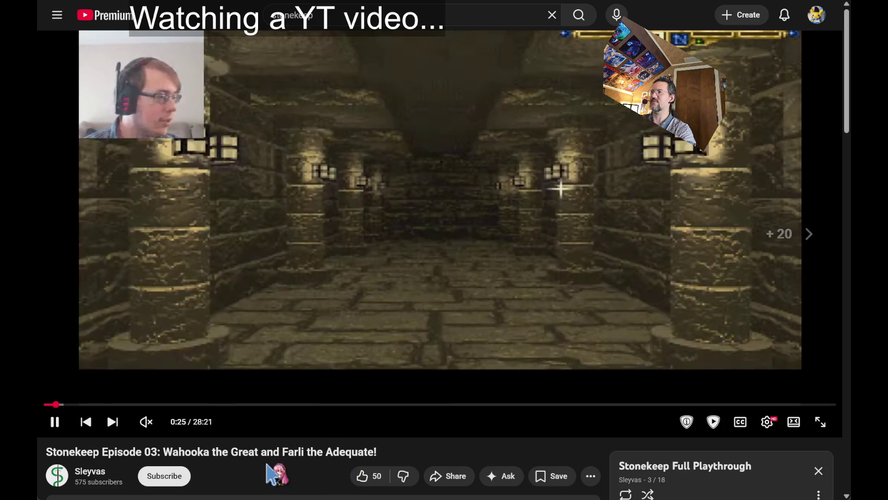
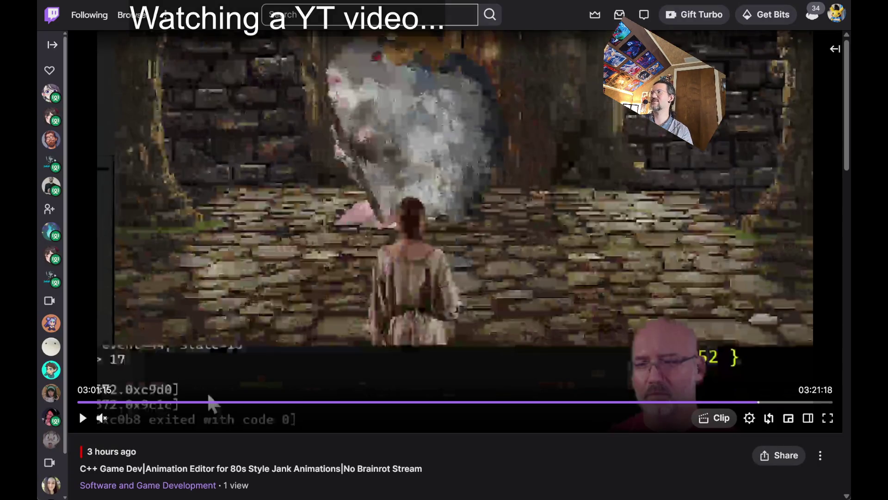
# Step: Play the Twitch stream recording forward and pause it at the Rebelle painting-program section
pyautogui.click(209, 397)
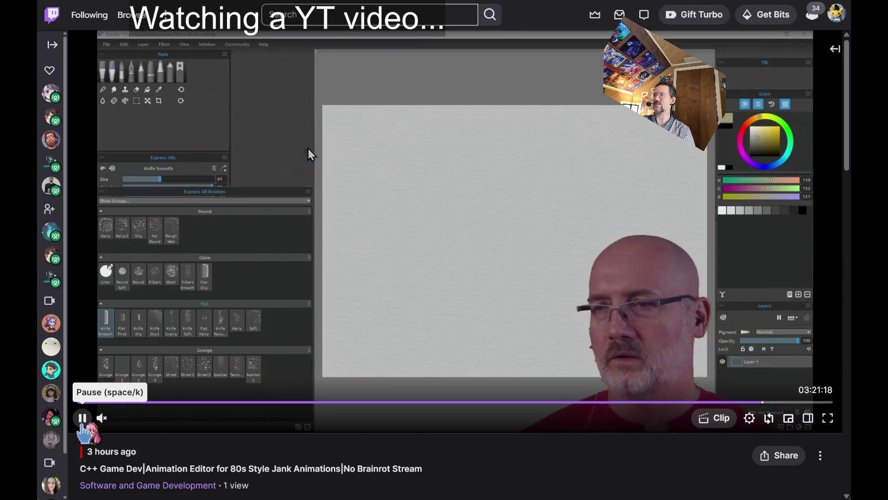
pyautogui.click(82, 418)
# Step: Return to the Wizardry search results and preview the Wizardry 1 (DOS) playlist's first video
pyautogui.hotkey('ctrl', 't')
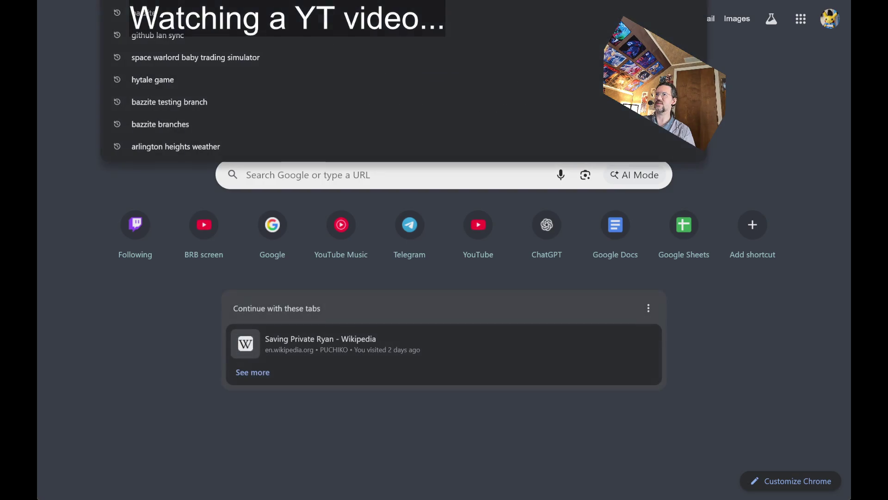
pyautogui.write('y')
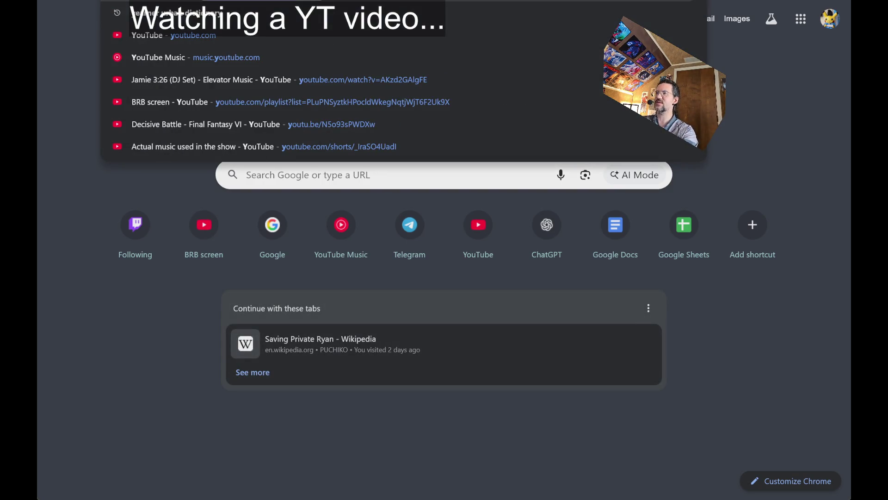
pyautogui.press('BackSpace')
pyautogui.press('Escape')
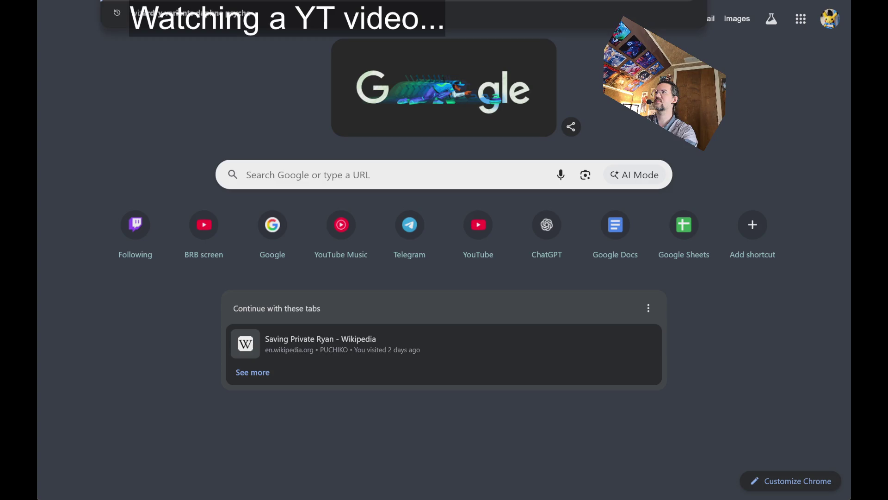
pyautogui.hotkey('alt', 'Left')
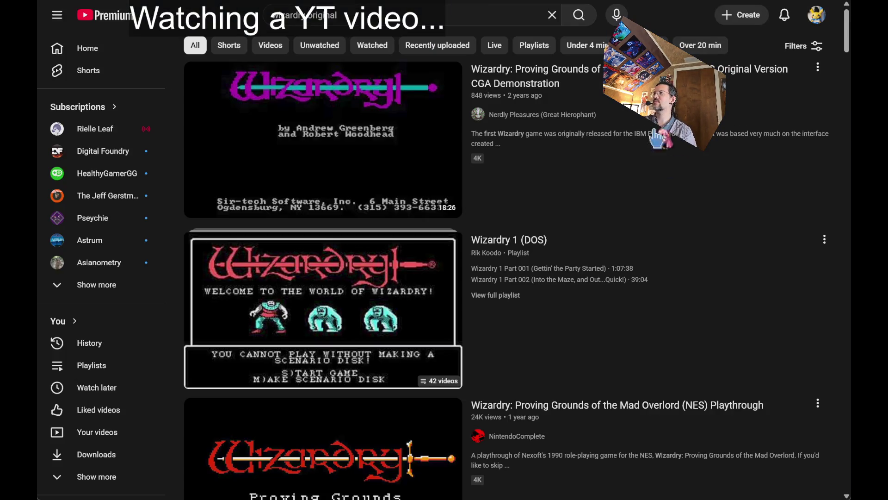
pyautogui.click(600, 267)
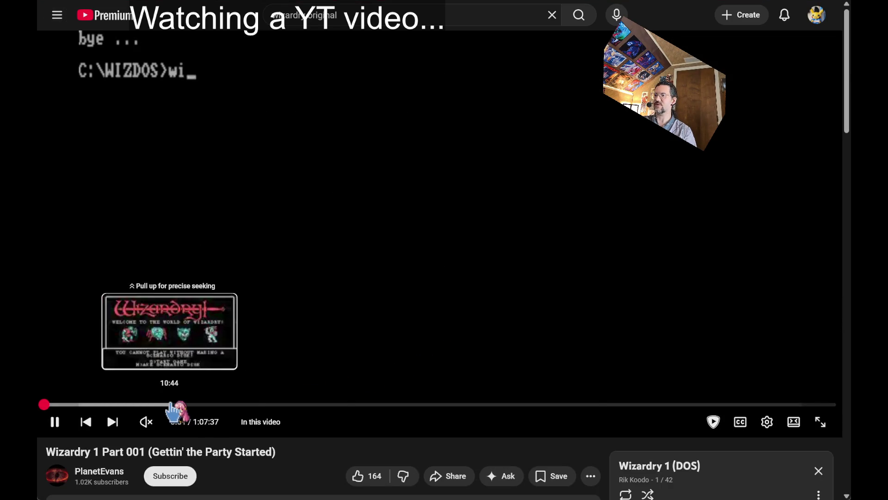
pyautogui.click(171, 405)
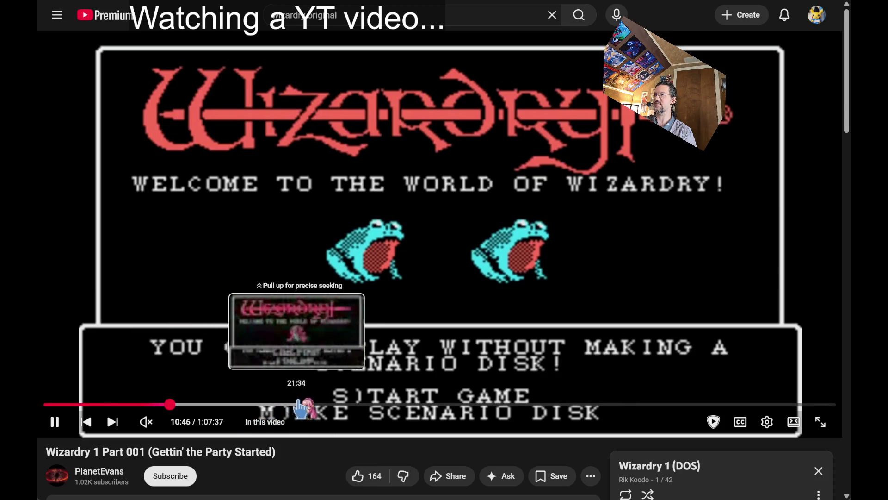
# Step: Open Wizardry 1 Part 002 and skip past the kobold fight to the party camp screen
pyautogui.hotkey('alt', 'Left')
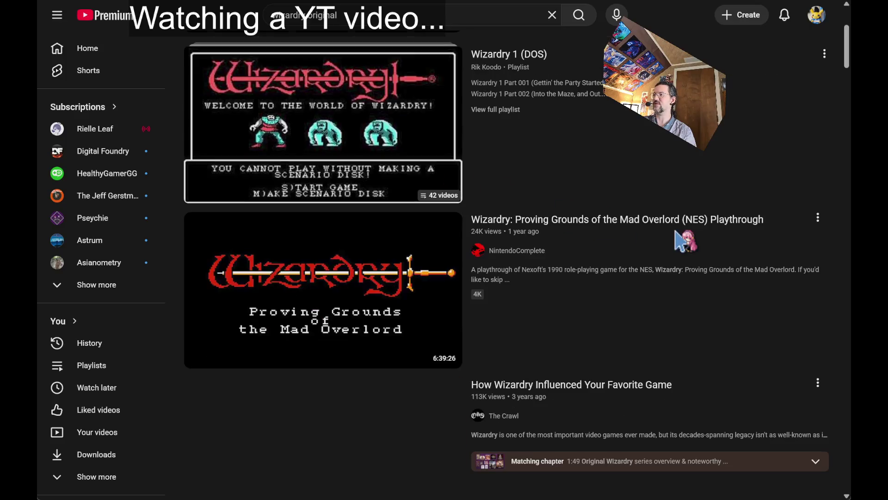
pyautogui.click(559, 106)
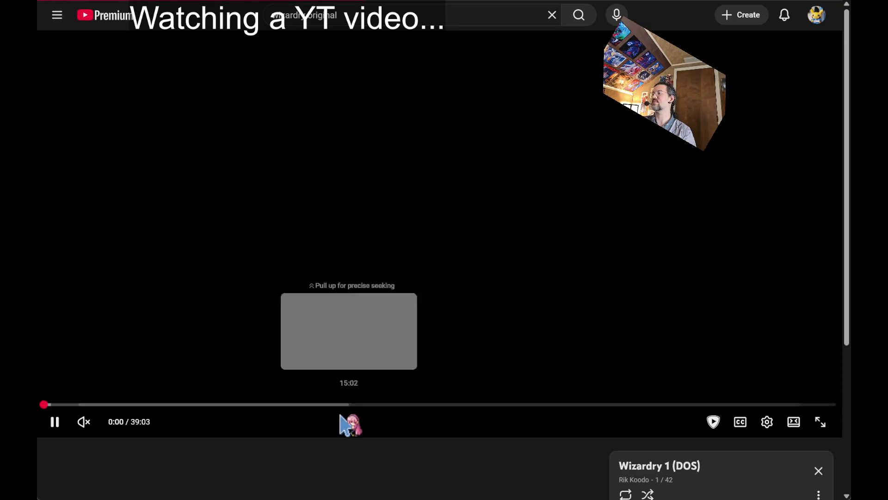
pyautogui.click(331, 405)
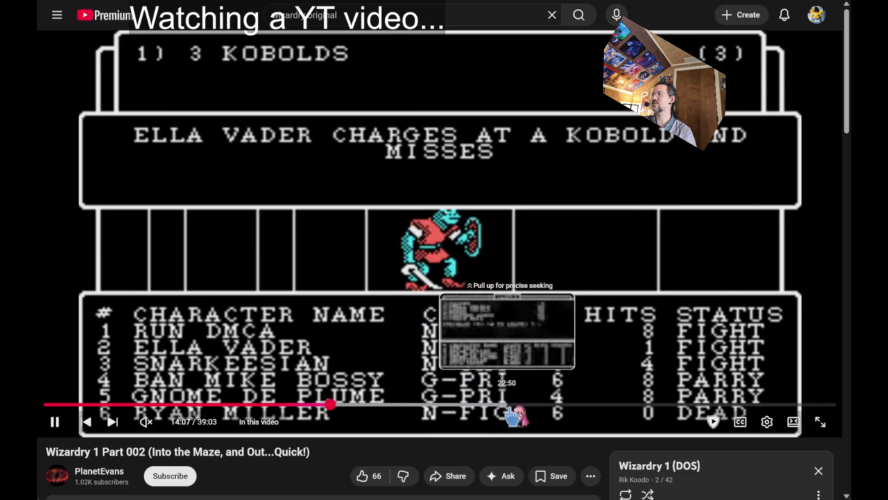
pyautogui.click(617, 404)
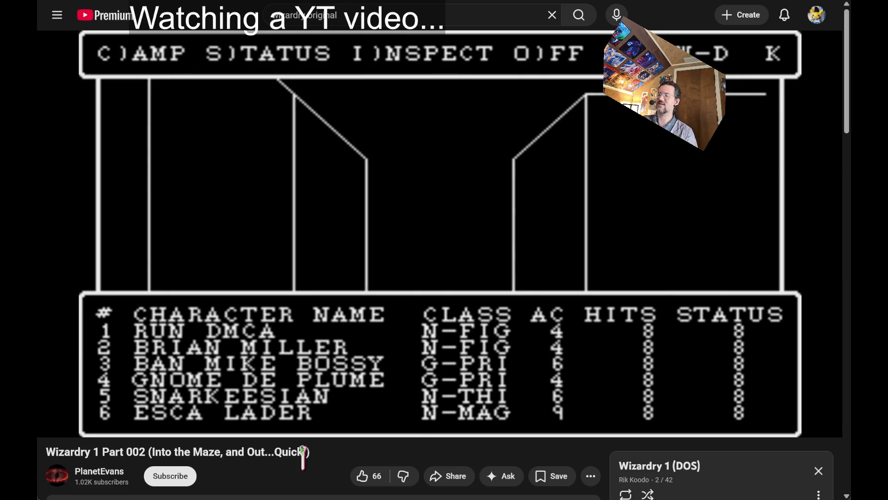
pyautogui.scroll(-2, 302, 456)
pyautogui.scroll(2, 318, 426)
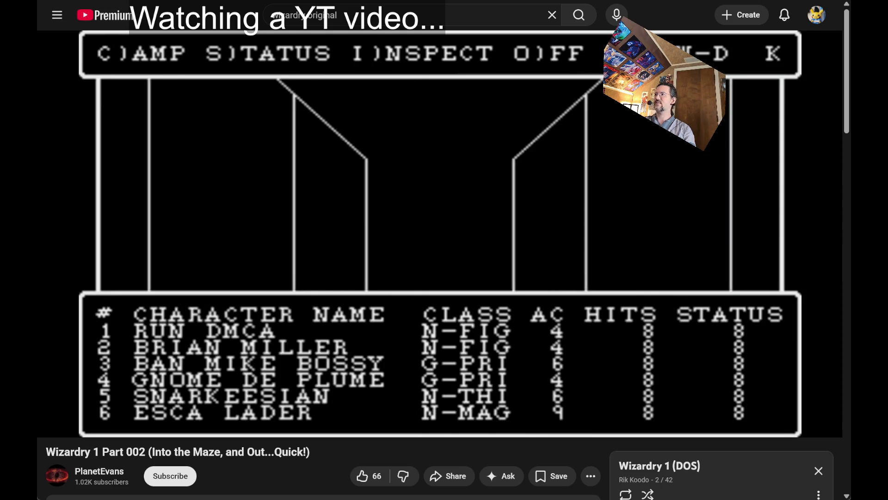
pyautogui.doubleClick(370, 6)
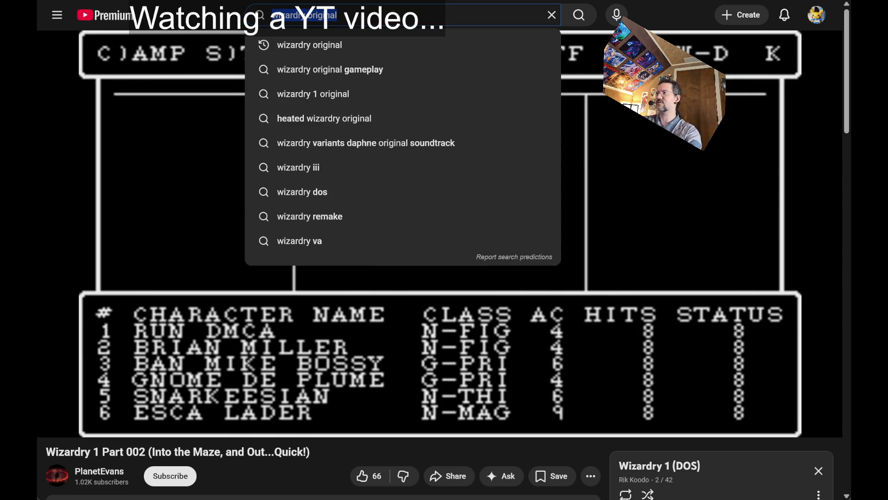
# Step: Search YouTube for 'wizardry variants daphne'
pyautogui.press('BackSpace')
pyautogui.write('wizard')
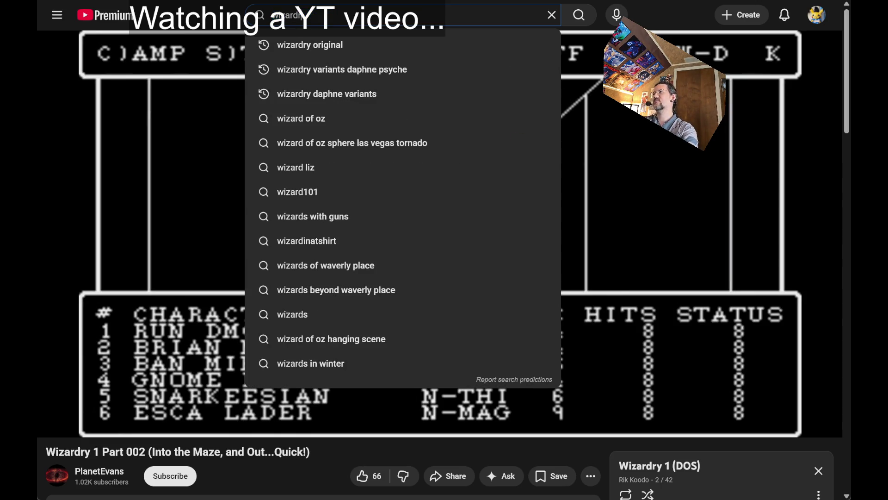
pyautogui.write('ry variants daphne')
pyautogui.press('Return')
# Step: Open 'What Does a Horror Gacha Game Look Like?' and jump to the story overview at 3:05
pyautogui.scroll(-4, 472, 287)
pyautogui.scroll(4, 595, 238)
pyautogui.scroll(-12, 597, 238)
pyautogui.scroll(4, 597, 239)
pyautogui.scroll(5, 597, 239)
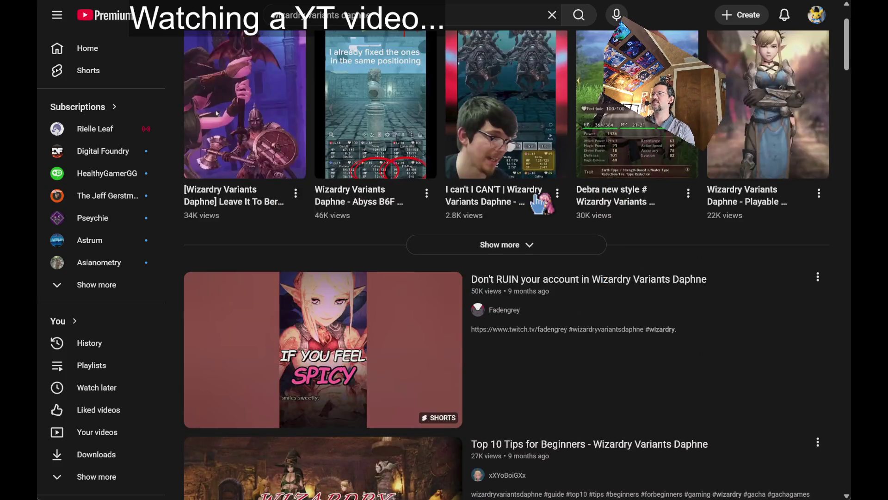
pyautogui.scroll(-15, 587, 227)
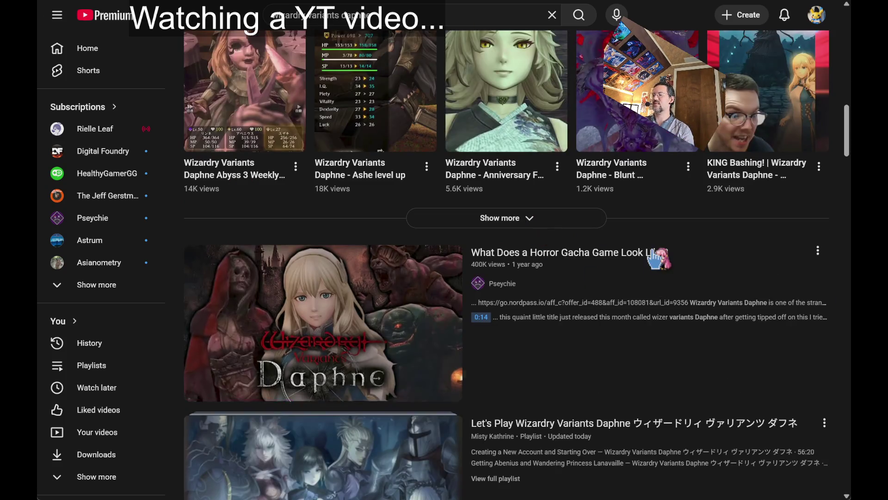
pyautogui.click(655, 278)
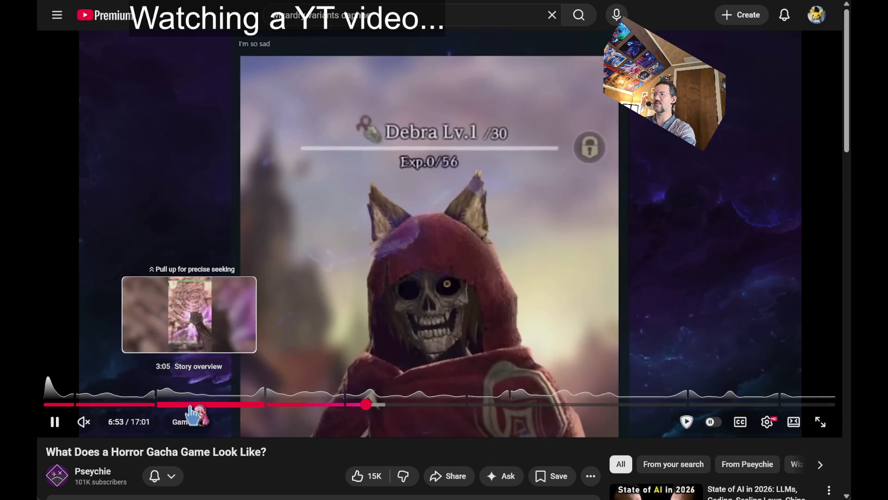
pyautogui.click(187, 405)
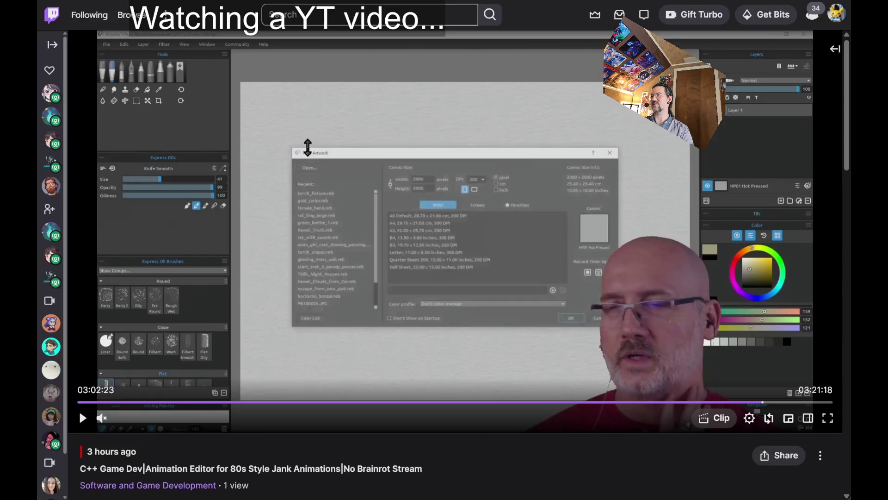
# Step: Resume the Twitch VOD and drag the playhead ahead to 03:04:18, where the plaster busts appear
pyautogui.click(278, 266)
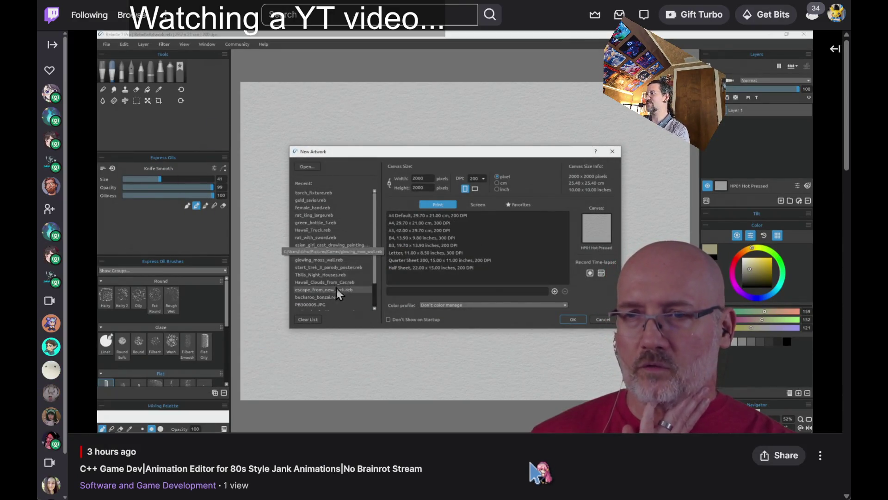
pyautogui.moveTo(769, 418)
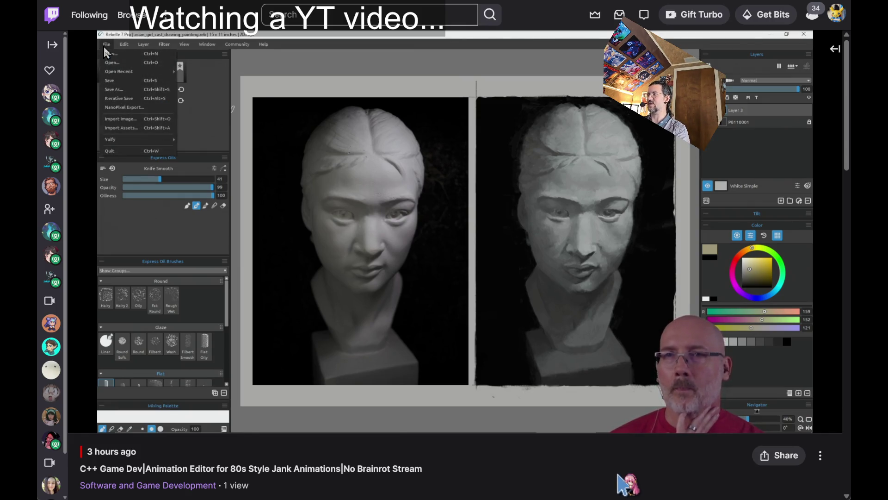
pyautogui.moveTo(764, 404); pyautogui.dragTo(771, 407)
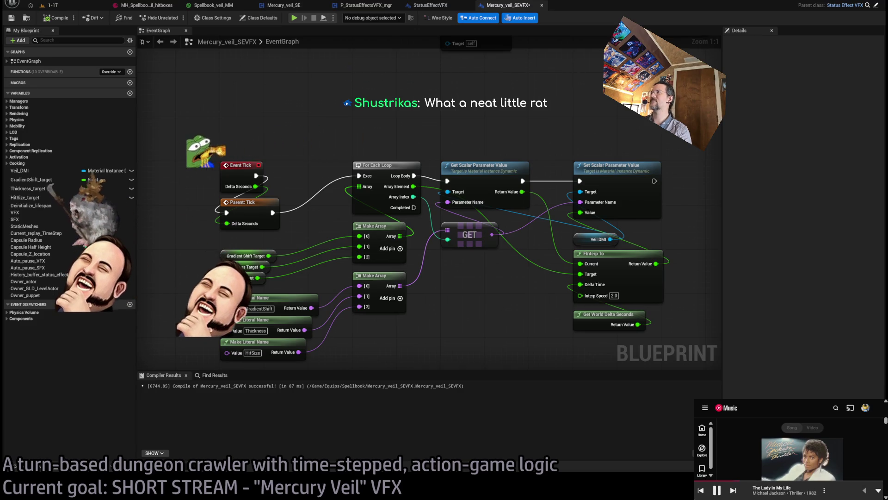
# Step: Start a play-in-editor session and run turns moving two steps right, then two down
pyautogui.hotkey('alt', 'p')
pyautogui.click(167, 16)
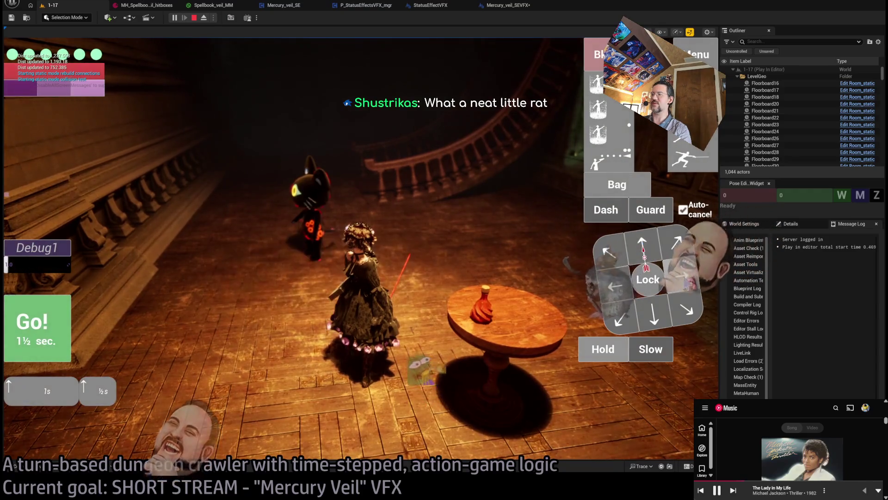
pyautogui.doubleClick(683, 280)
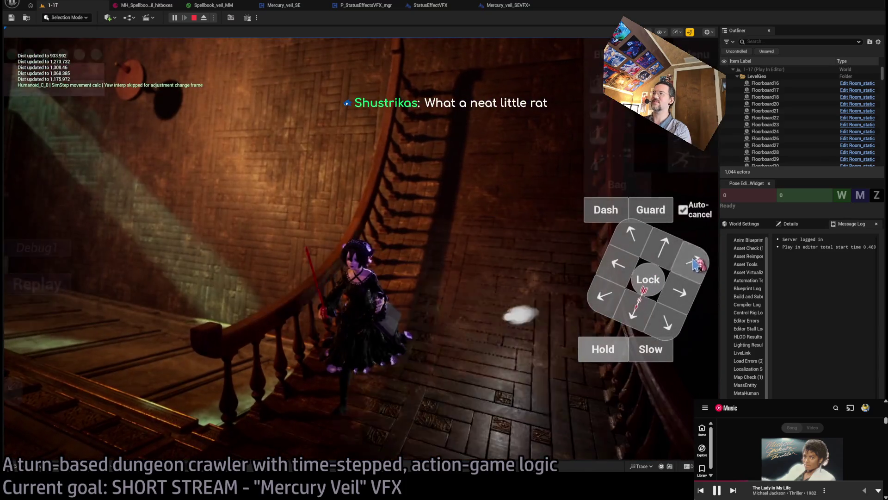
pyautogui.doubleClick(633, 312)
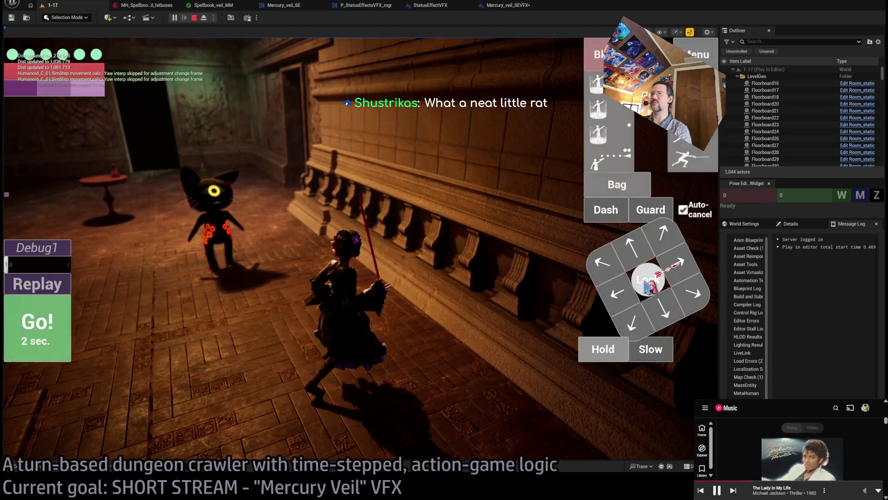
# Step: Lock onto the rat, attack it, hold a turn, then release the lock and advance
pyautogui.click(647, 284)
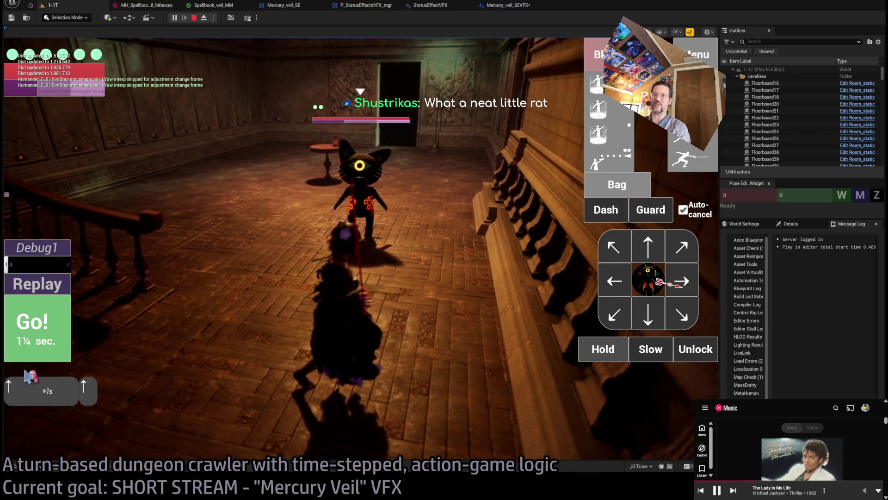
pyautogui.click(50, 360)
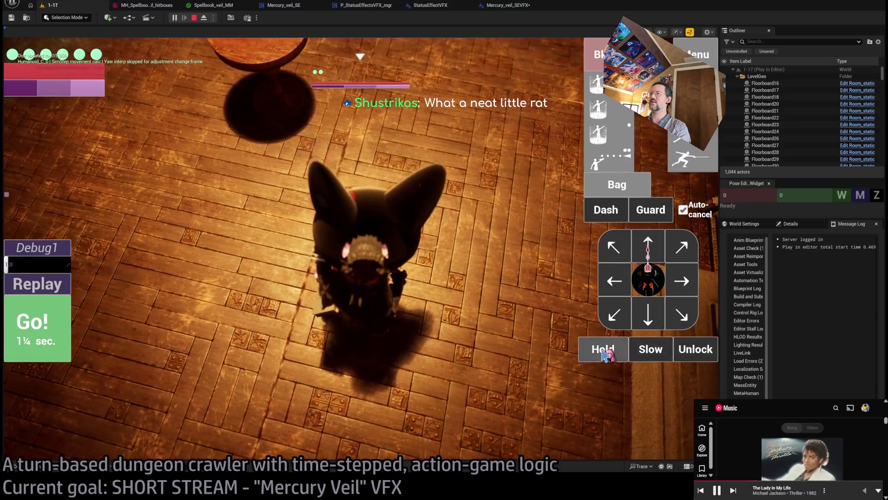
pyautogui.click(600, 350)
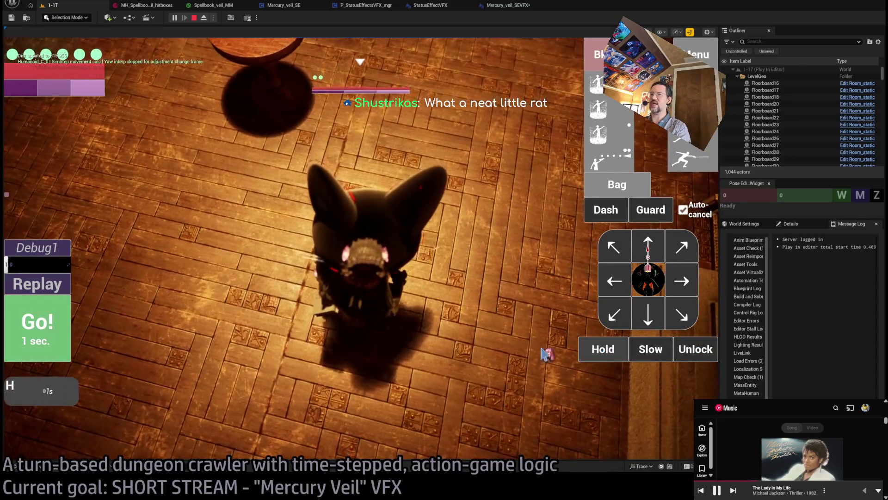
pyautogui.click(69, 328)
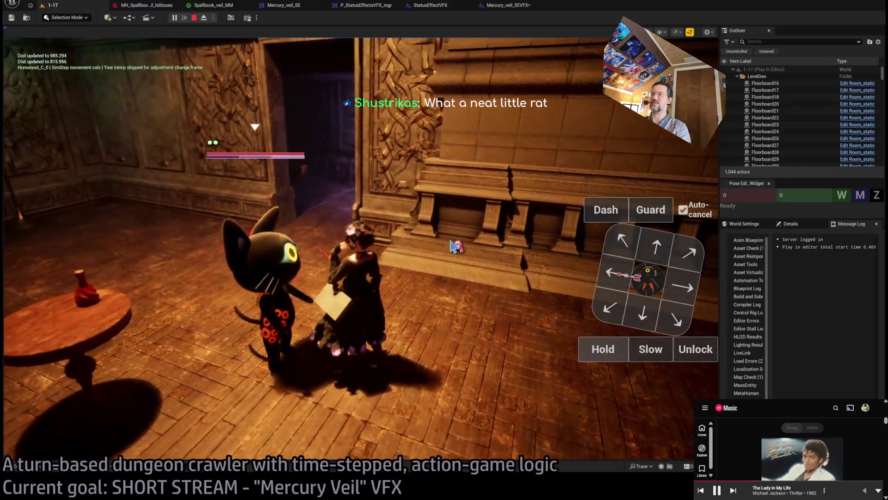
pyautogui.click(708, 351)
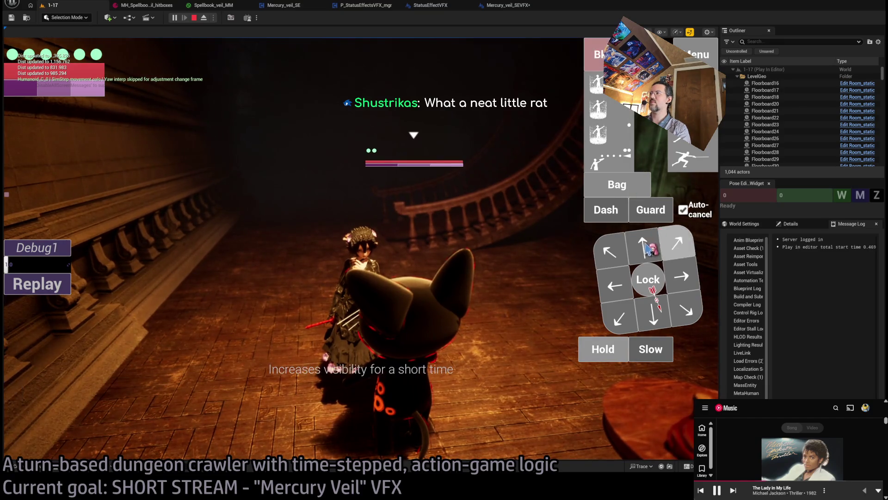
pyautogui.click(65, 330)
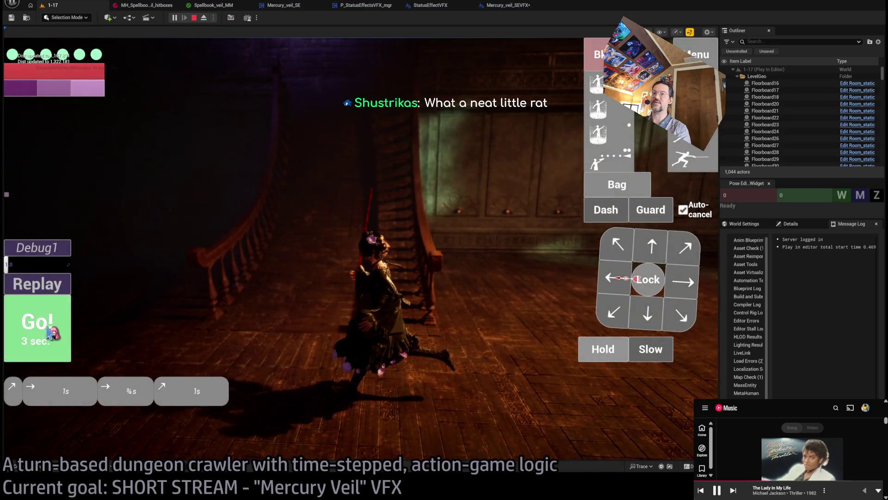
pyautogui.click(52, 332)
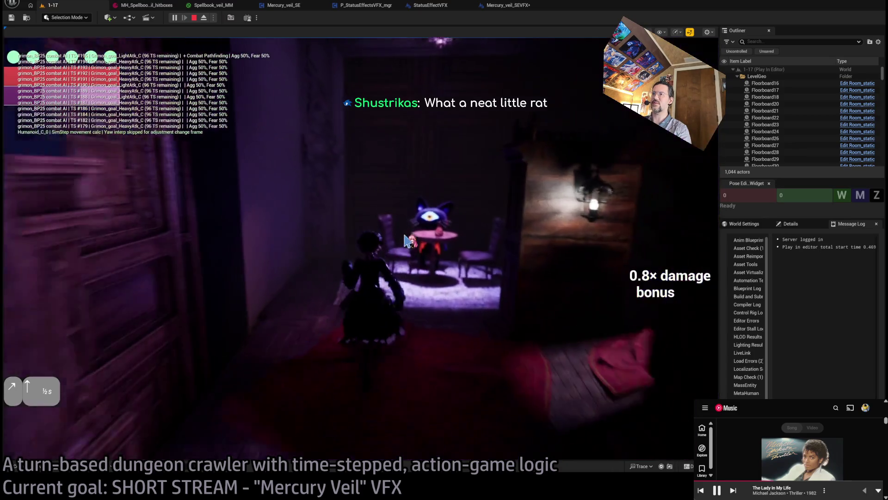
# Step: Lock onto the Grimon and run turns with a wait, a half-second backward move and holds
pyautogui.click(605, 351)
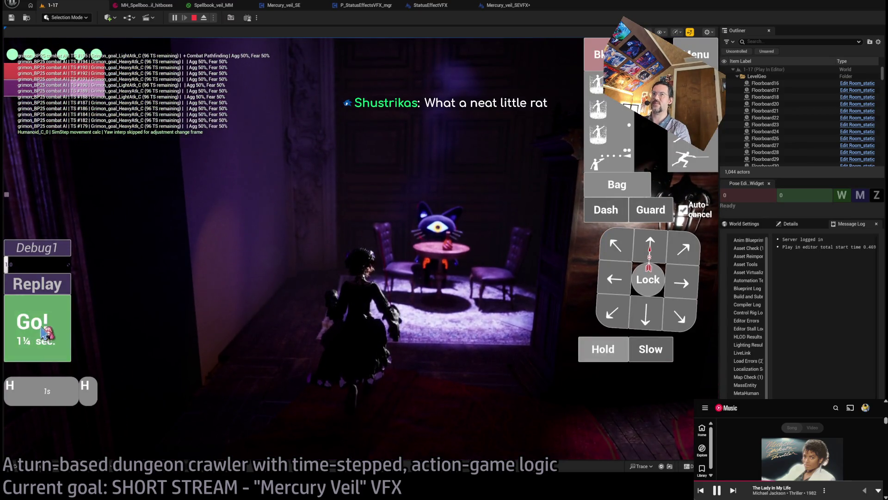
pyautogui.click(42, 328)
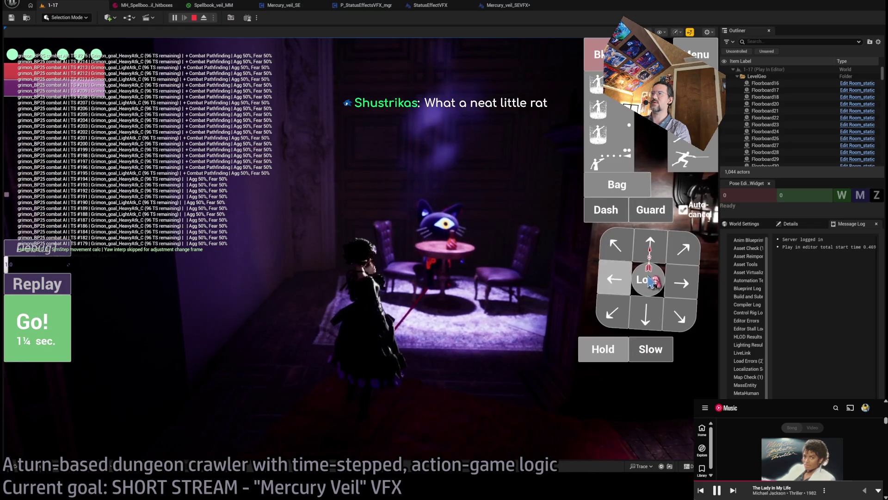
pyautogui.click(650, 280)
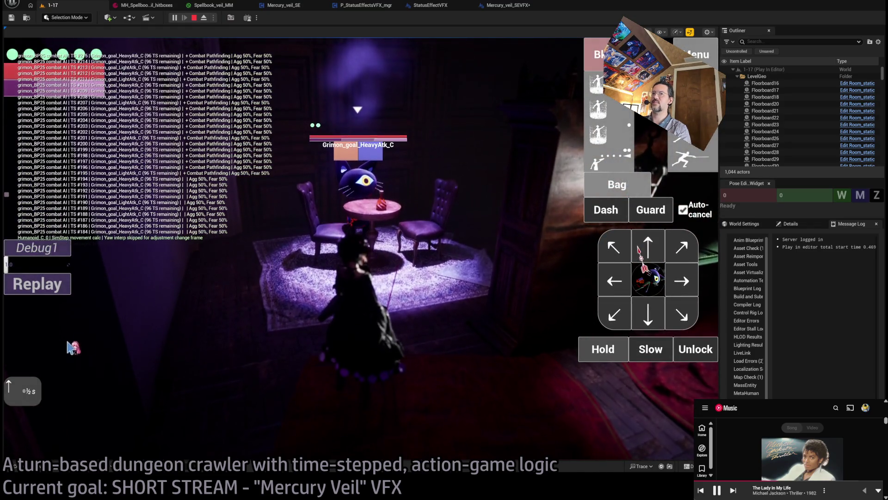
pyautogui.click(60, 339)
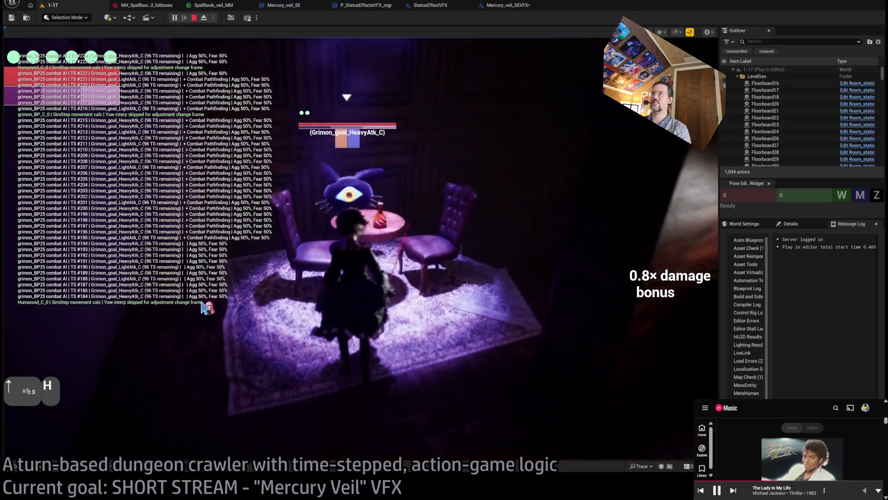
pyautogui.click(648, 328)
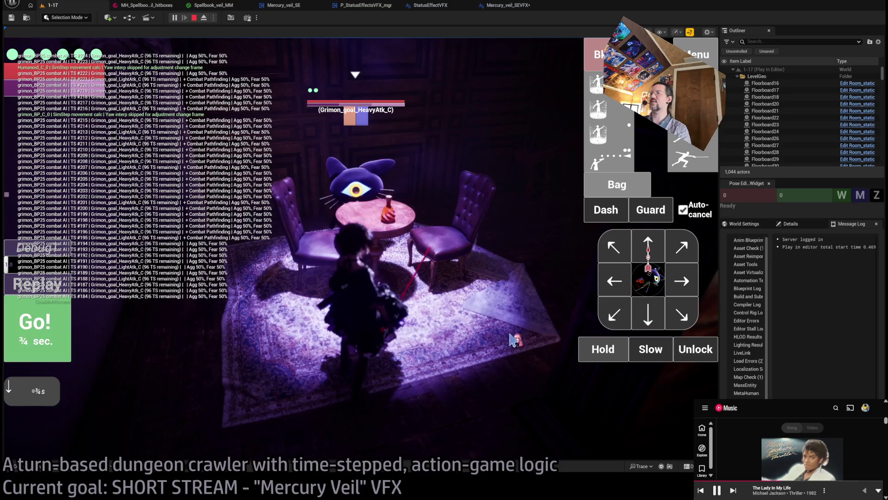
pyautogui.press('Return')
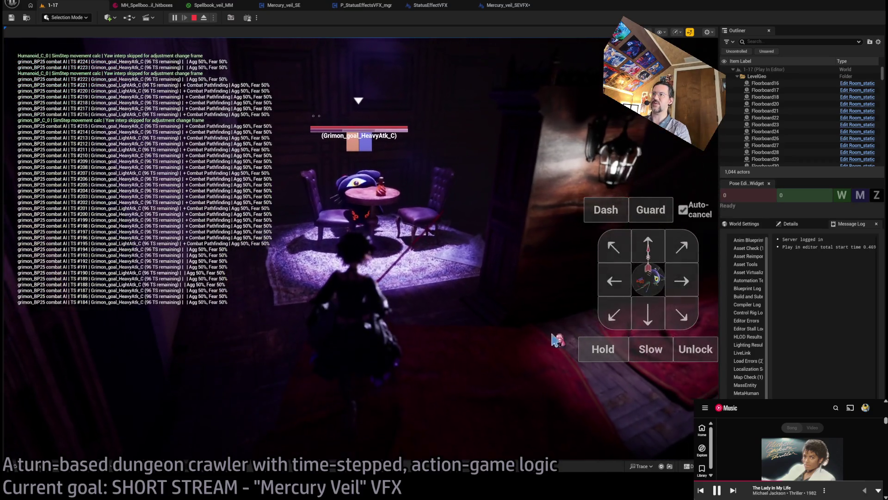
pyautogui.press('h')
pyautogui.press('h')
pyautogui.press('Return')
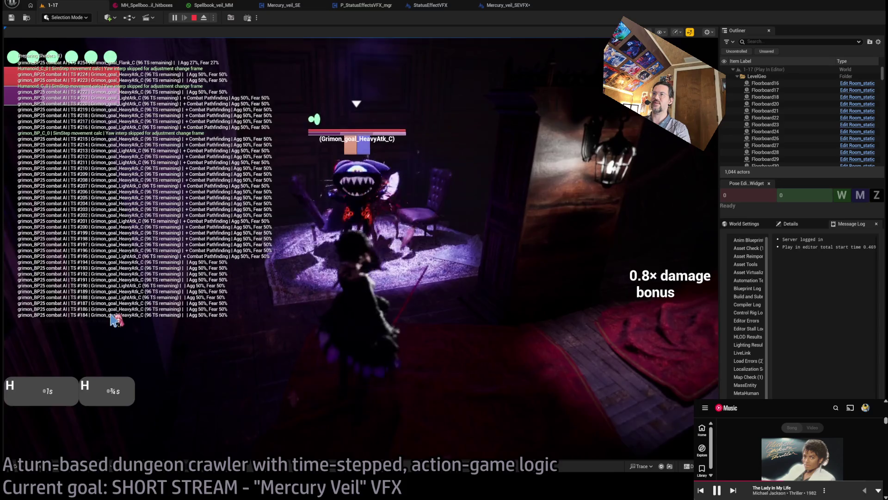
# Step: Hit the Grimon with the fear-striking skill and replay the turn
pyautogui.moveTo(413, 223)
pyautogui.mouseDown()
pyautogui.moveTo(117, 221)
pyautogui.moveTo(302, 235)
pyautogui.moveTo(462, 229)
pyautogui.mouseUp()
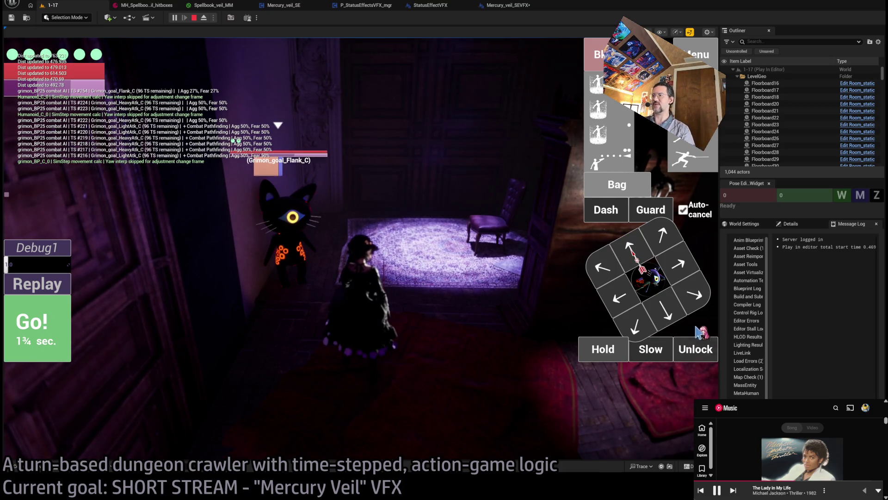
pyautogui.click(697, 346)
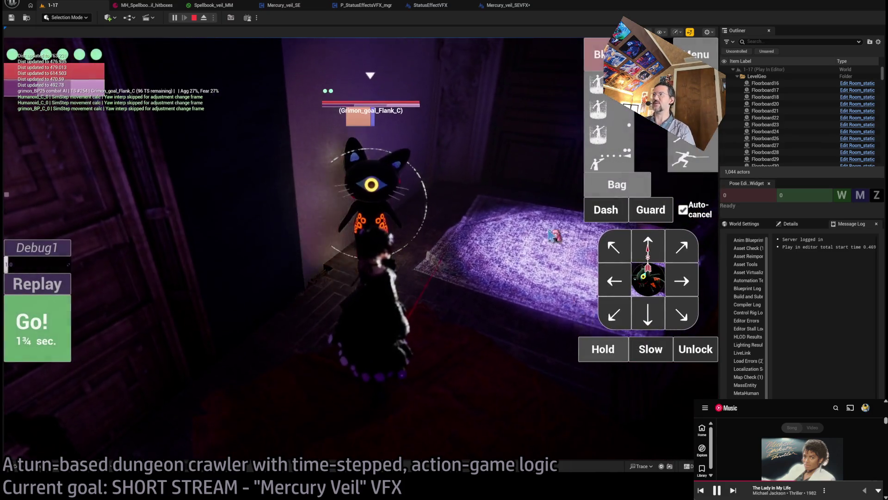
pyautogui.click(610, 114)
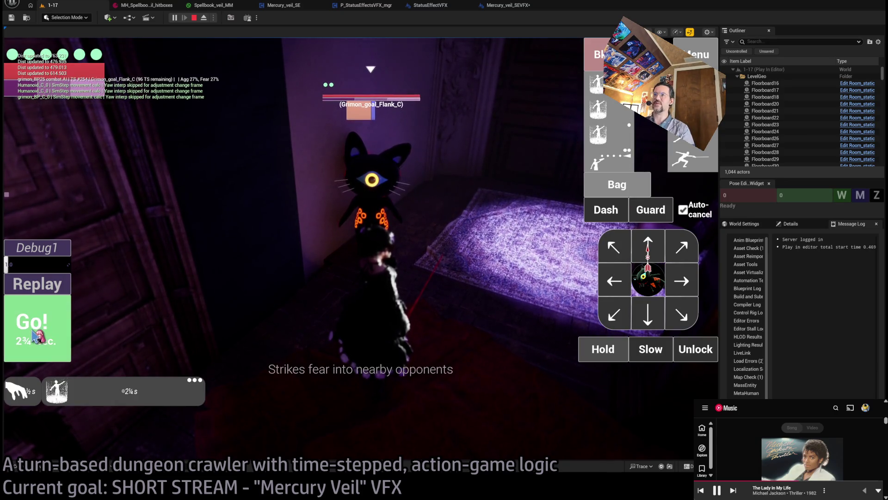
pyautogui.click(34, 335)
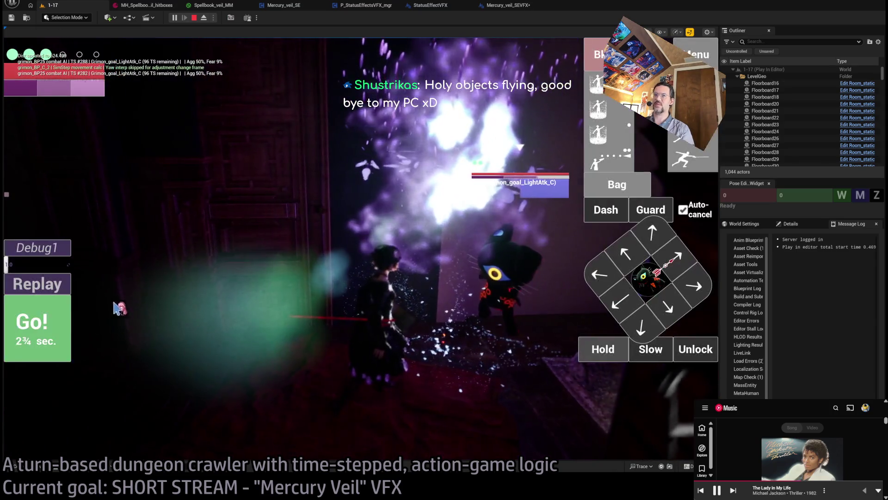
pyautogui.click(27, 285)
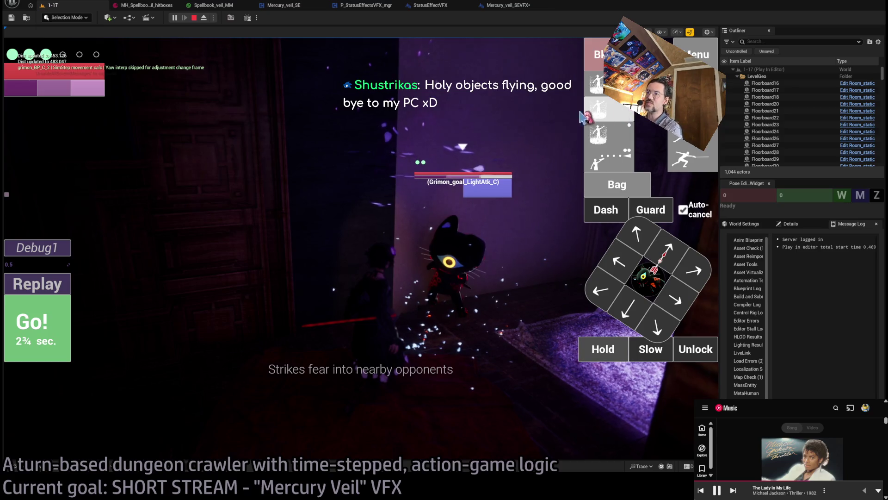
# Step: Move onto the rug and into the room, then hit the Grimon with the projectile attack skill
pyautogui.click(415, 372)
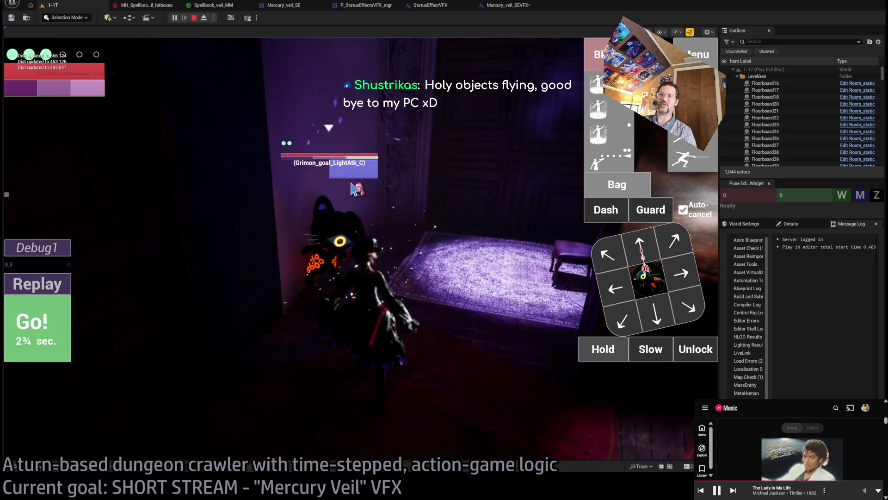
pyautogui.press('w')
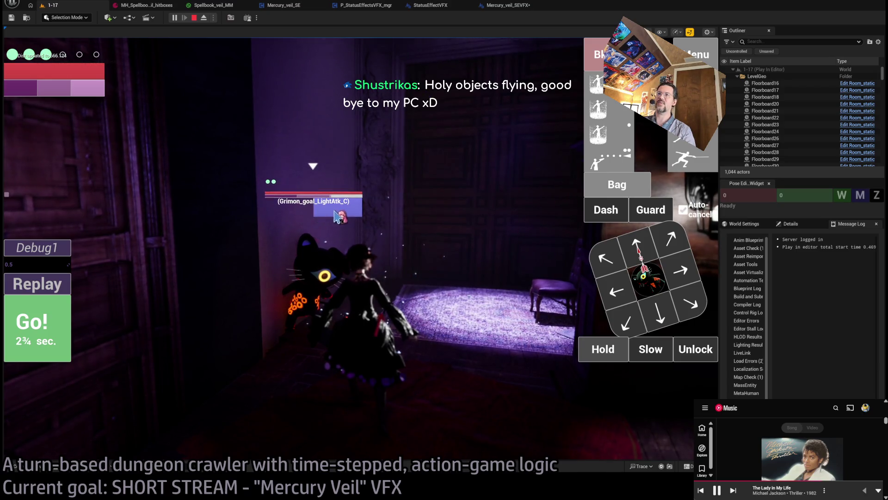
pyautogui.press('h')
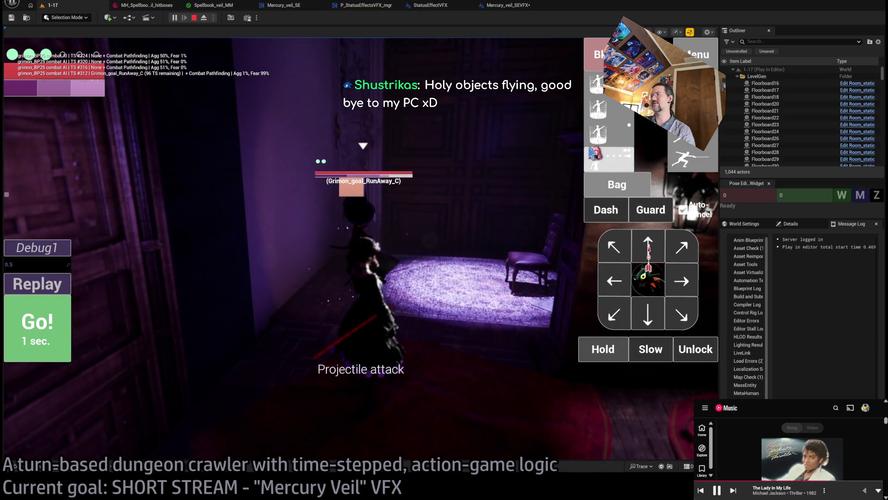
pyautogui.click(443, 263)
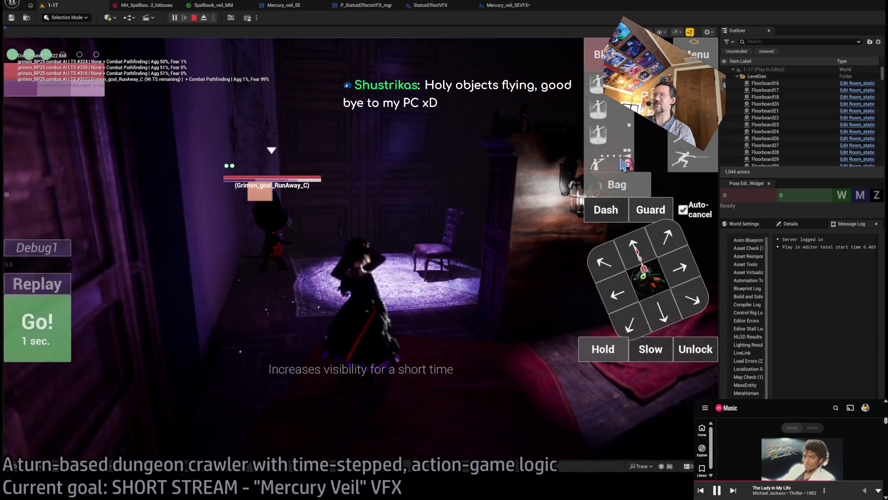
pyautogui.click(612, 134)
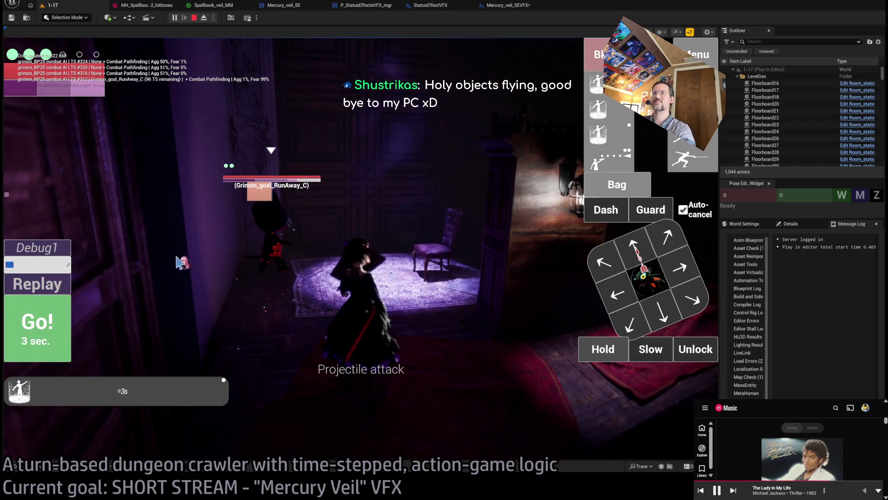
pyautogui.click(278, 300)
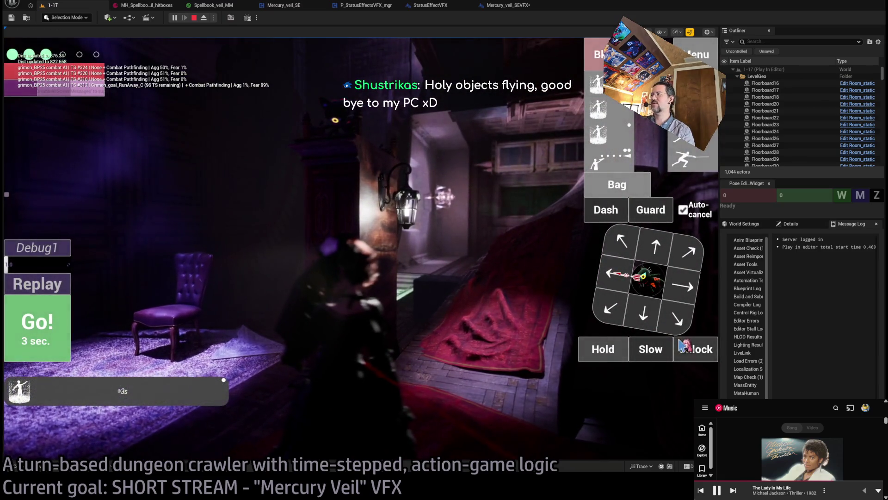
# Step: Release the lock, run a turn, replay it, and lock onto the Grimon again
pyautogui.click(683, 346)
pyautogui.click(44, 332)
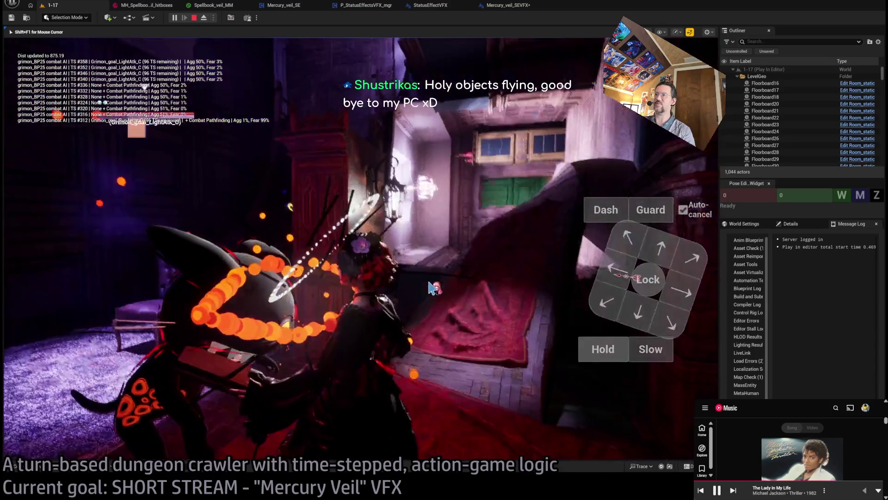
pyautogui.click(61, 288)
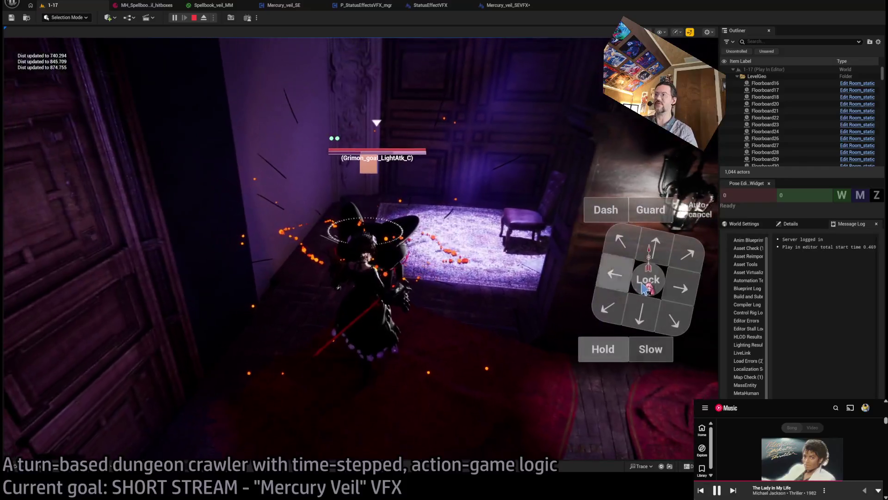
pyautogui.click(647, 283)
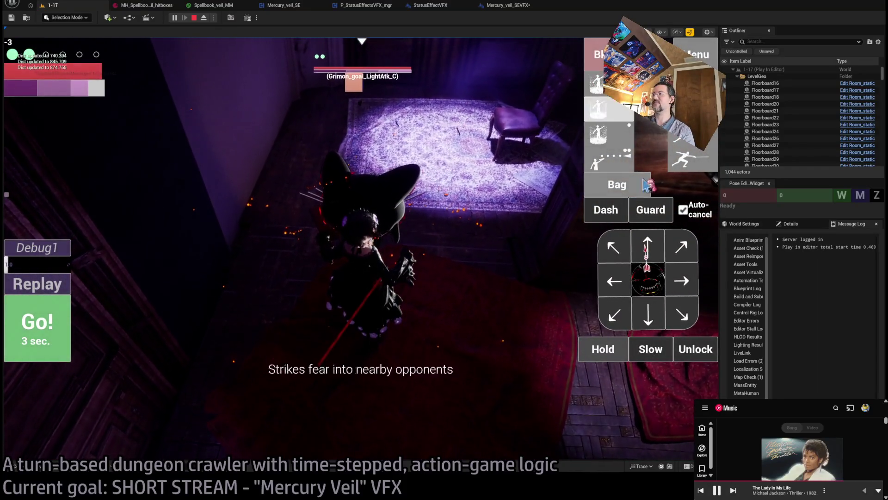
# Step: Lock onto the nearby enemy and run several turns using the fear-striking skill
pyautogui.click(69, 318)
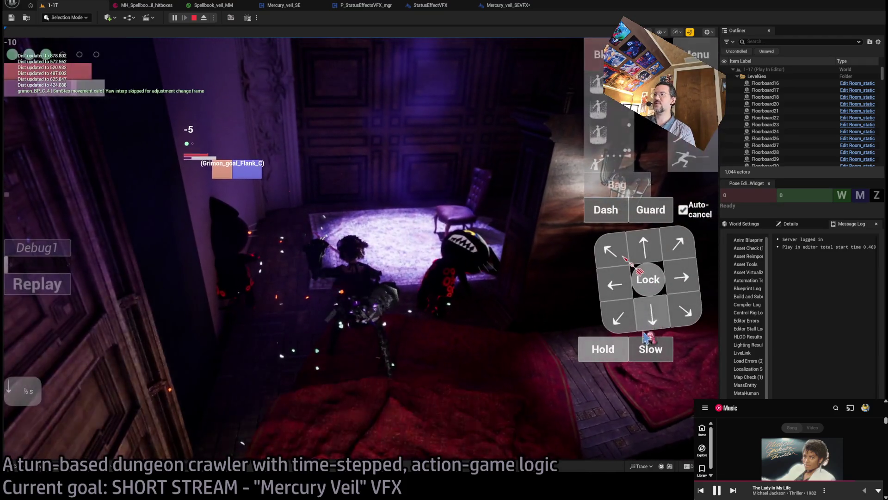
pyautogui.click(648, 280)
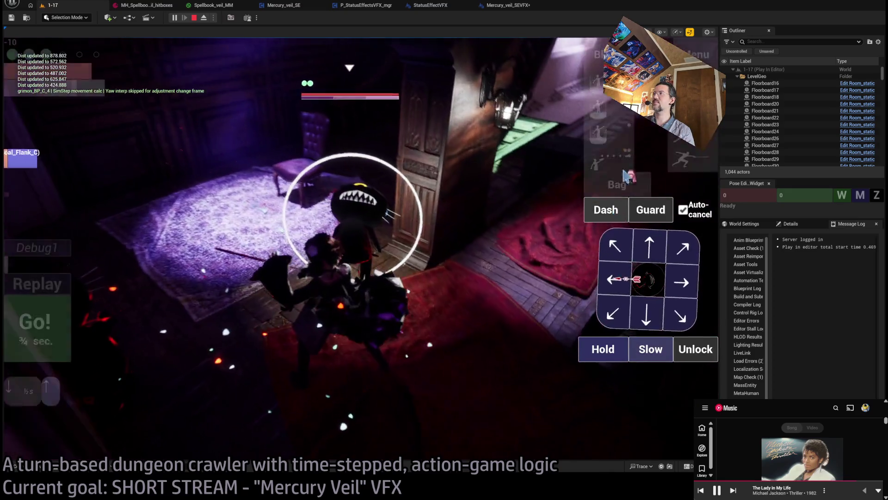
pyautogui.click(605, 109)
pyautogui.click(70, 319)
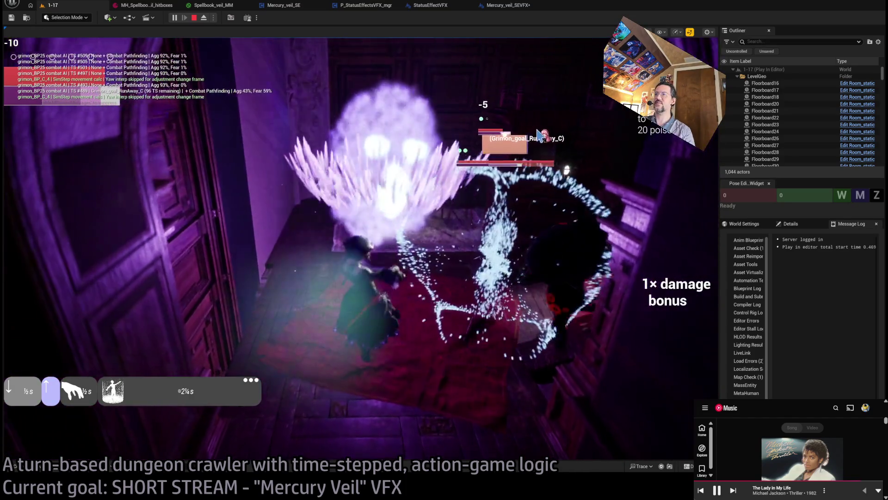
pyautogui.click(532, 128)
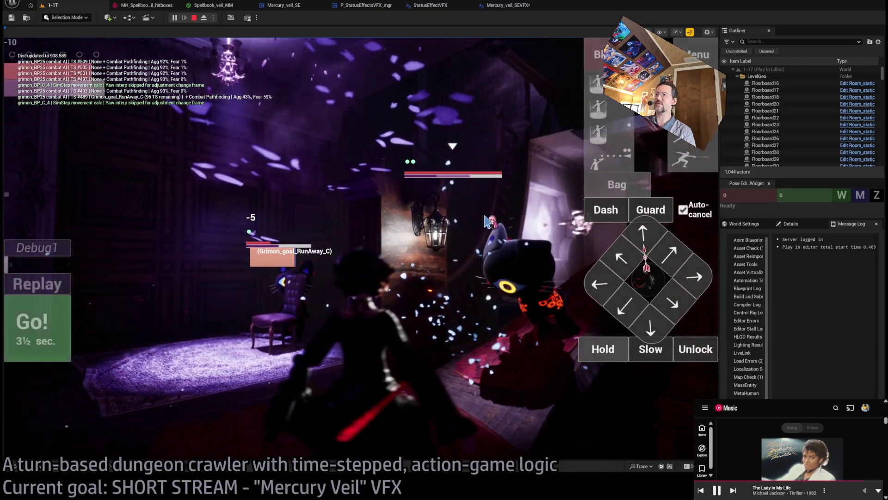
pyautogui.click(437, 222)
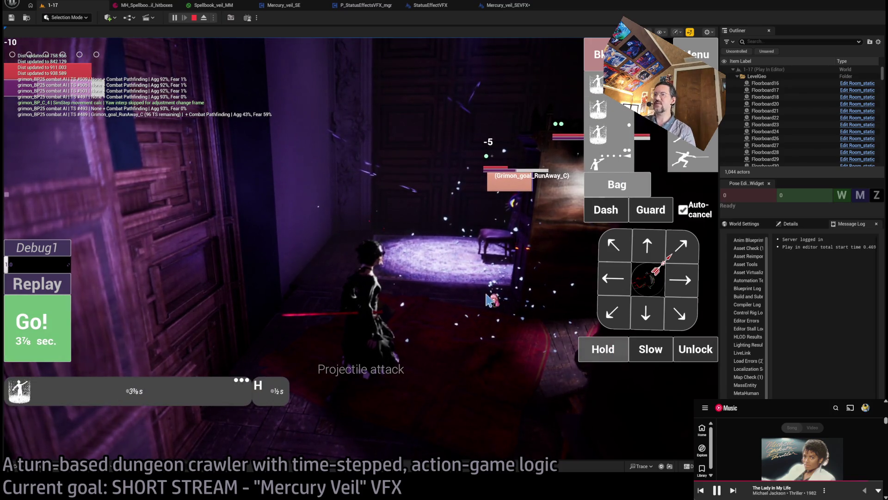
# Step: Briefly fly the editor camera, run one more turn, then stop and relaunch the play session
pyautogui.click(204, 17)
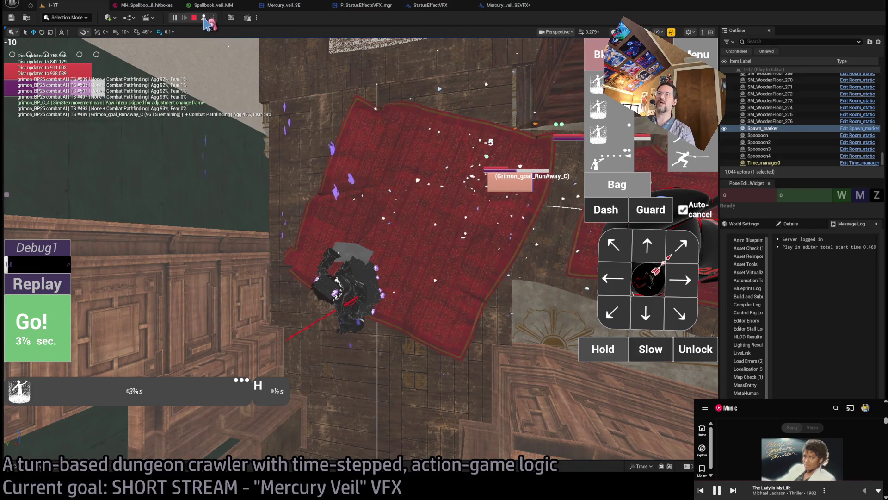
pyautogui.click(204, 19)
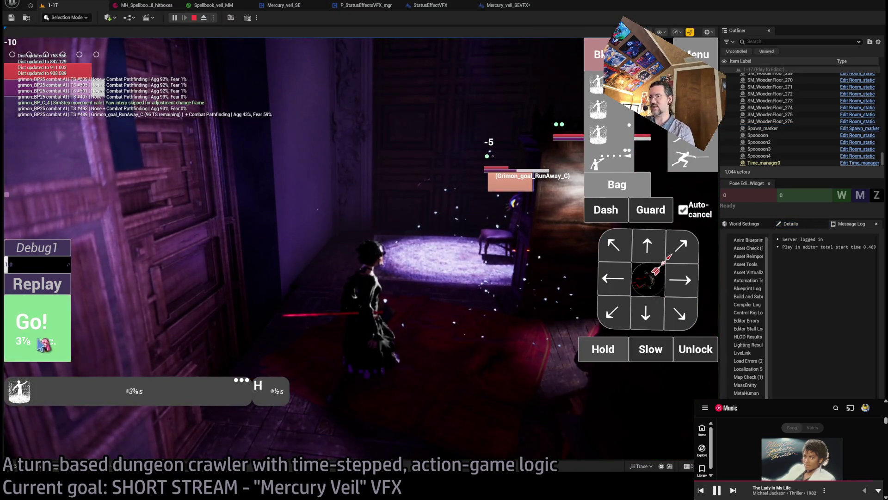
pyautogui.click(48, 324)
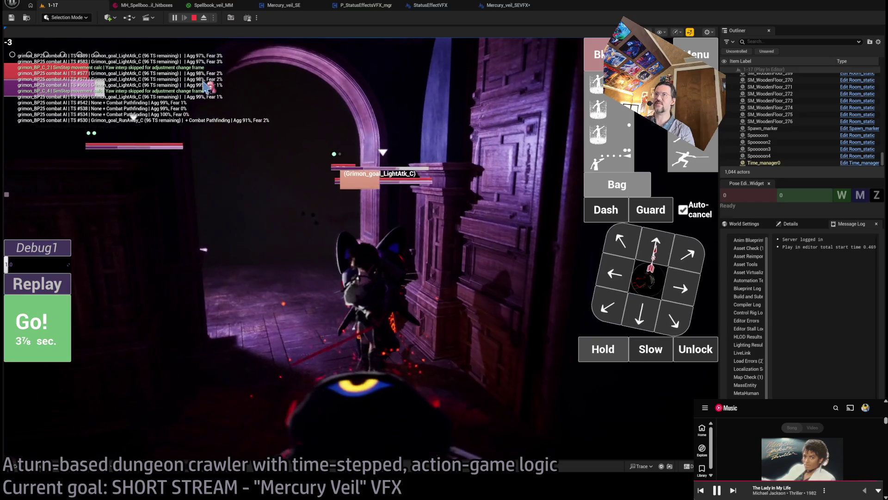
pyautogui.click(194, 17)
pyautogui.hotkey('alt', 'p')
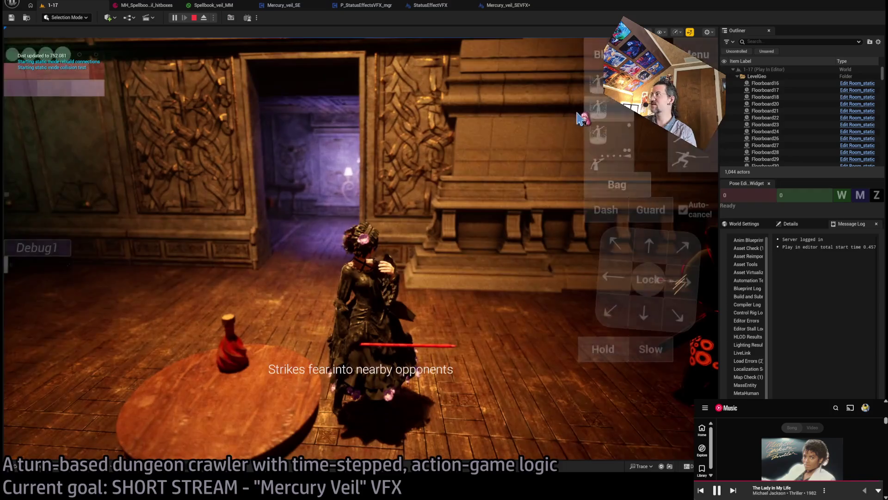
# Step: Run five turns, rotating the camera around the staircase, then stop the play session
pyautogui.click(46, 325)
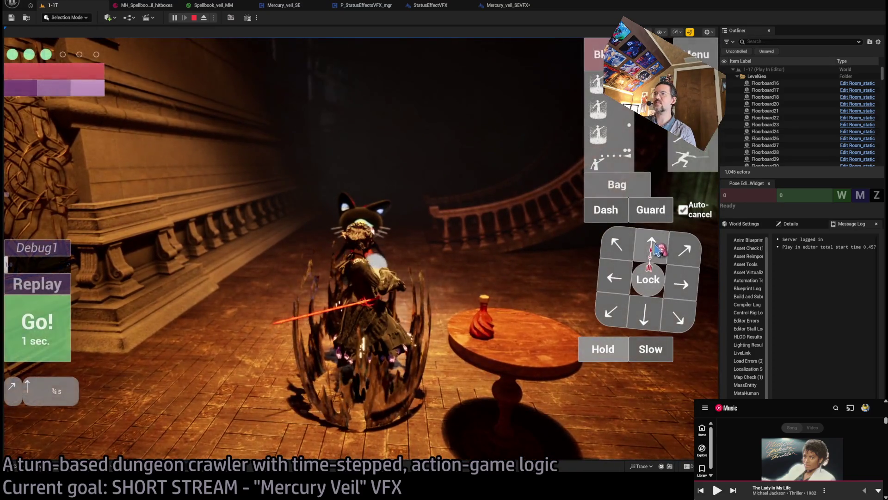
pyautogui.click(59, 332)
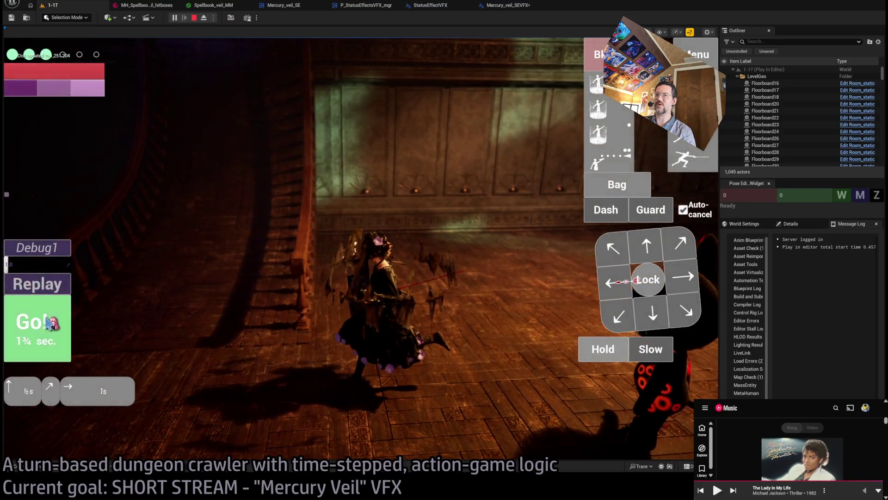
pyautogui.click(48, 323)
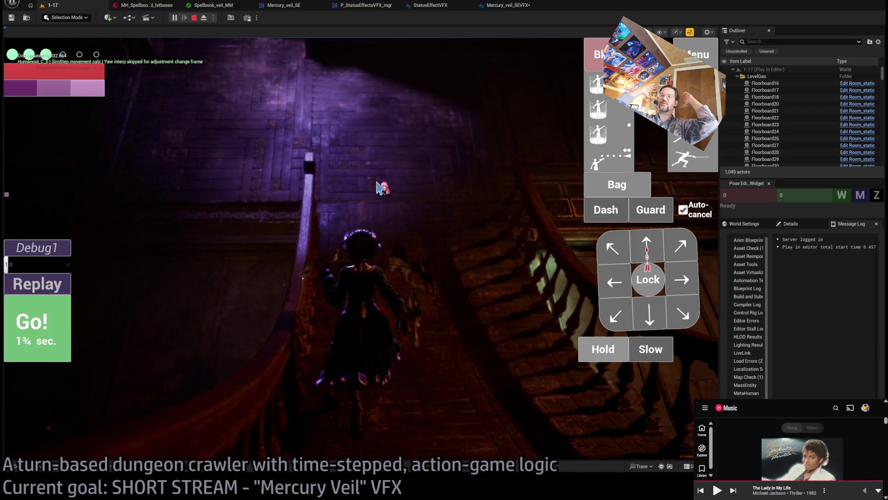
pyautogui.moveTo(603, 228)
pyautogui.mouseDown()
pyautogui.moveTo(326, 349)
pyautogui.moveTo(499, 341)
pyautogui.moveTo(458, 294)
pyautogui.mouseUp()
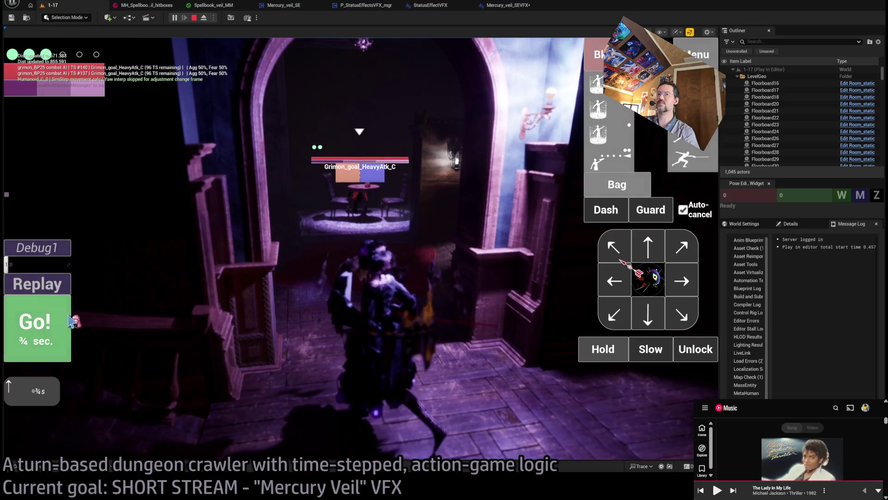
pyautogui.click(70, 320)
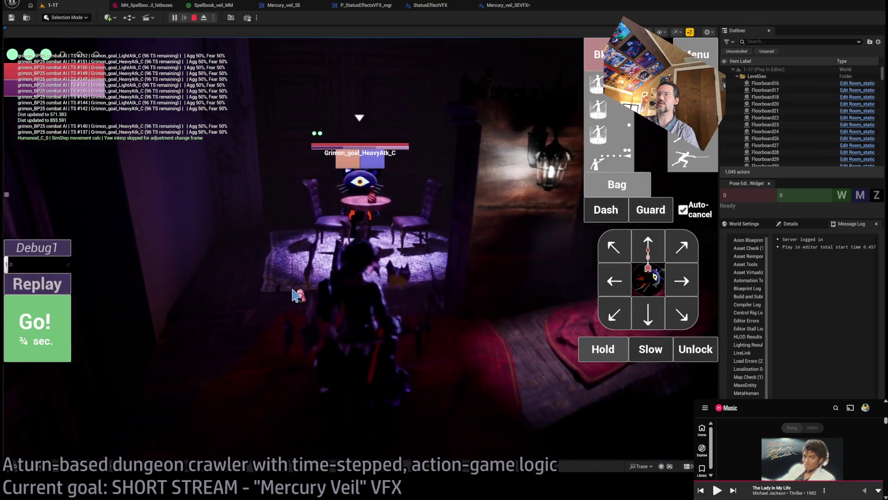
pyautogui.click(531, 304)
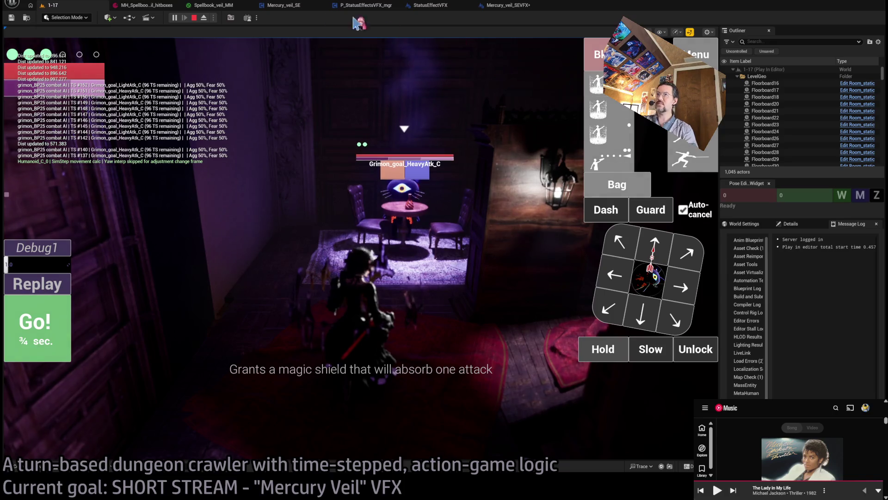
pyautogui.click(195, 18)
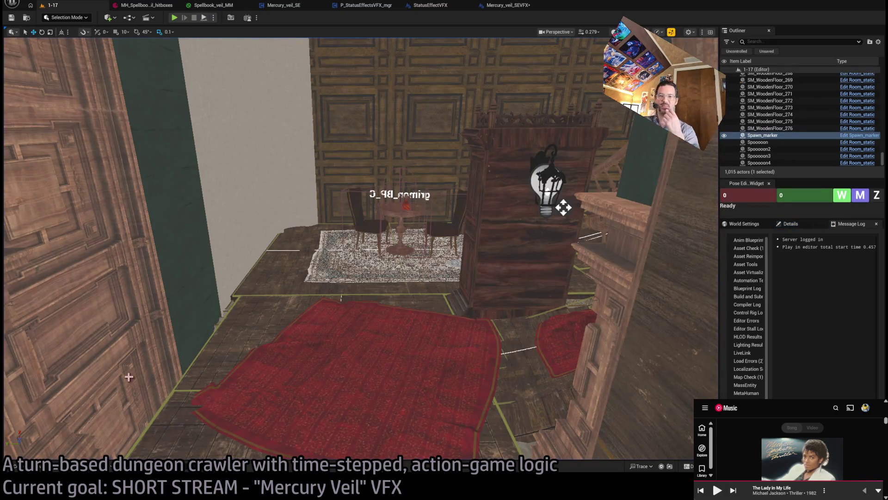
# Step: Frame the Spawn_marker in the viewport and close the music player window
pyautogui.press('f')
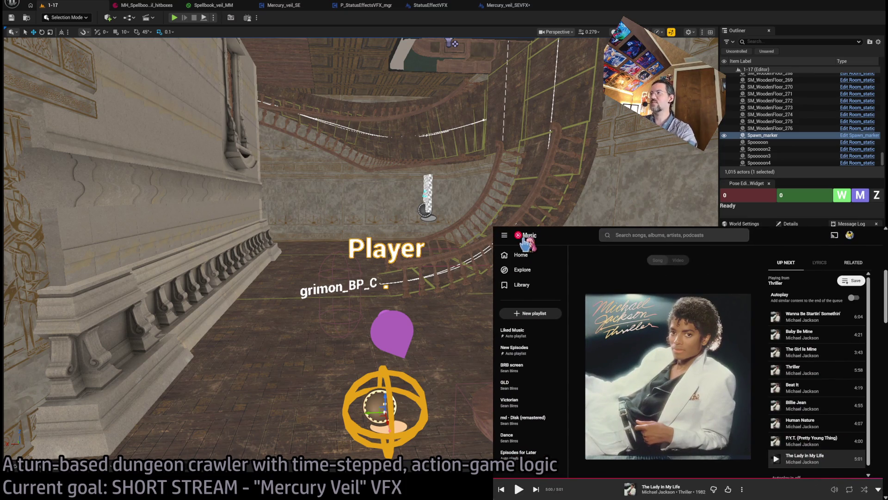
pyautogui.hotkey('ctrl', '+')
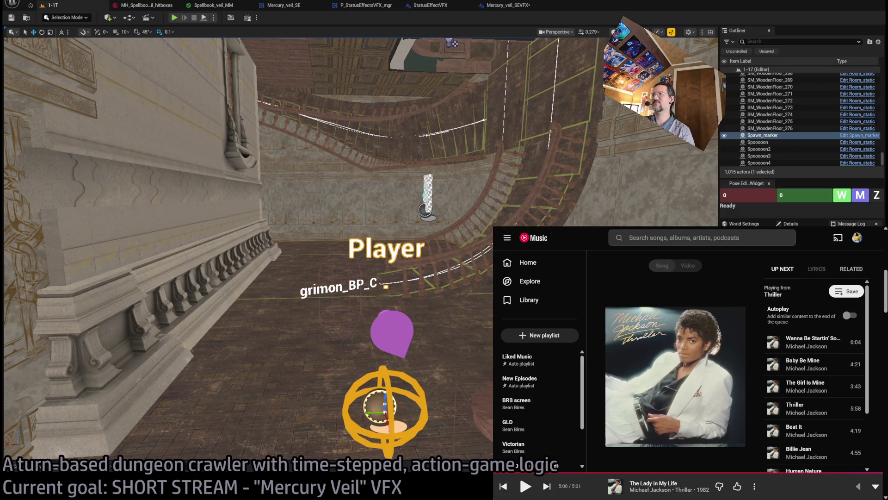
pyautogui.hotkey('alt', 'Tab')
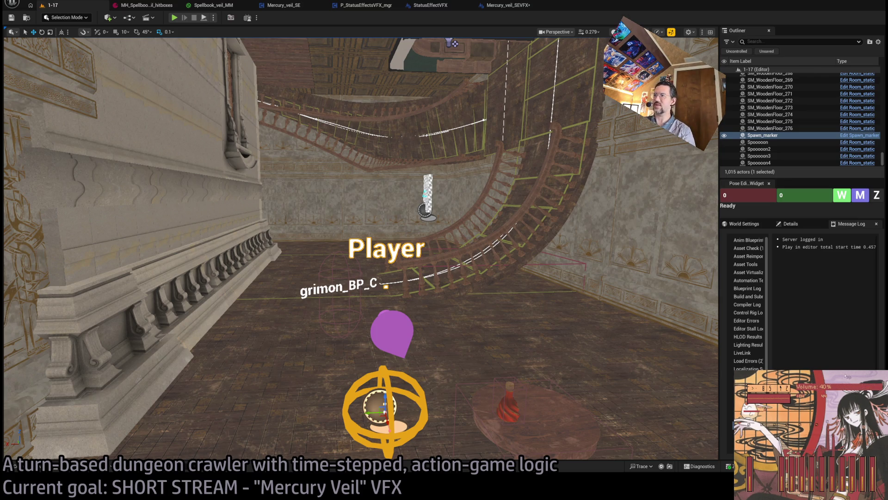
# Step: Run a quick play session of level 1-17, end it, and switch to the Mercury_veil_SEVFX graph
pyautogui.moveTo(388, 211); pyautogui.dragTo(196, 47)
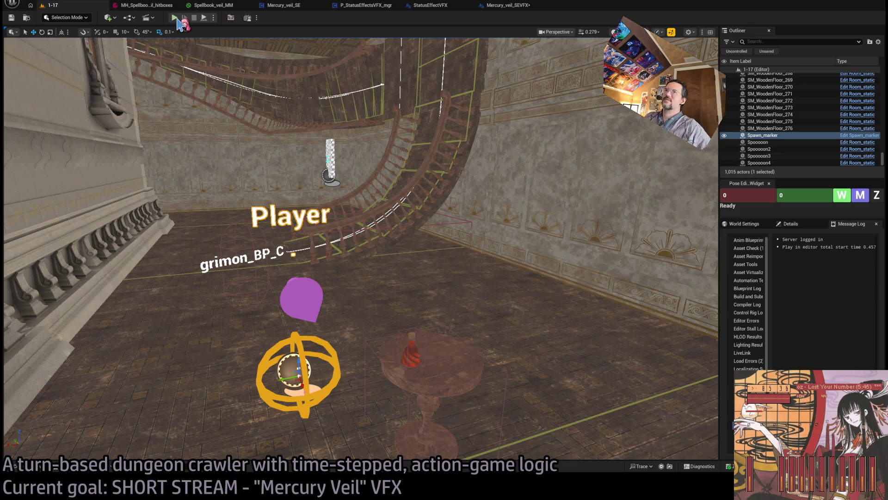
pyautogui.hotkey('alt', 'p')
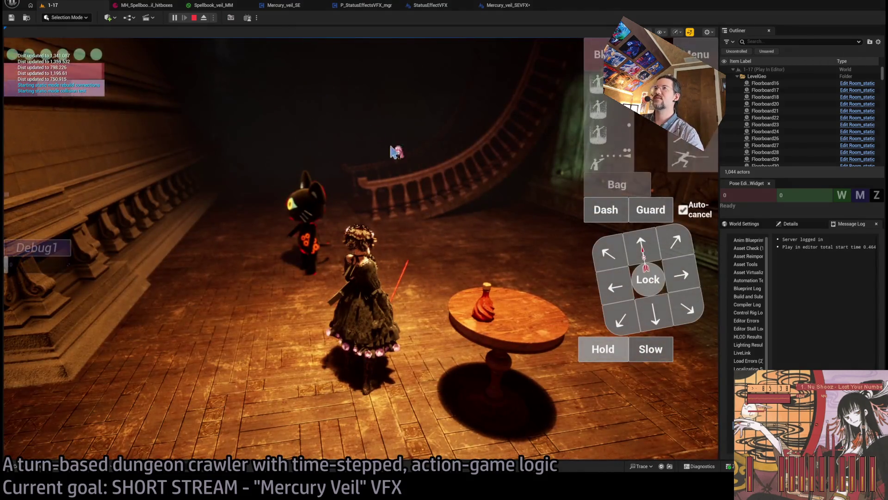
pyautogui.press('Escape')
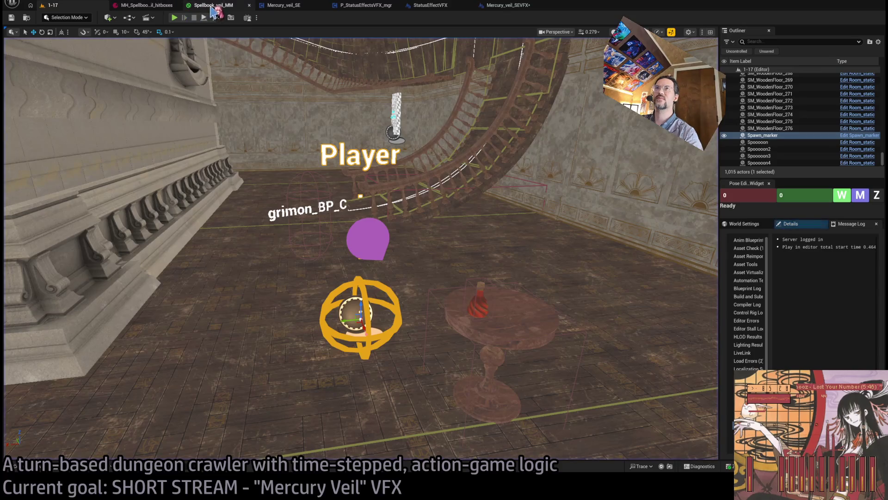
pyautogui.click(499, 6)
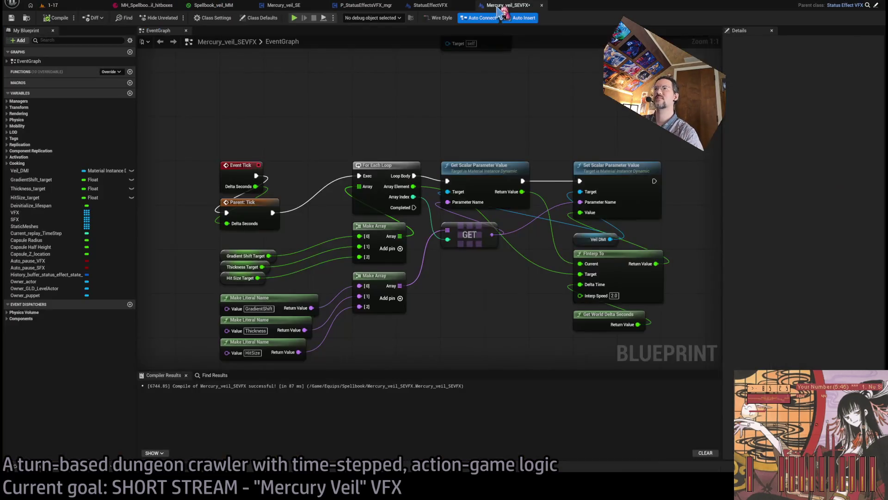
# Step: Replace the Select Float node with a new Select on Interp Speed, indexed by Array Index
pyautogui.moveTo(393, 135); pyautogui.dragTo(400, 142)
pyautogui.scroll(-1, 492, 133)
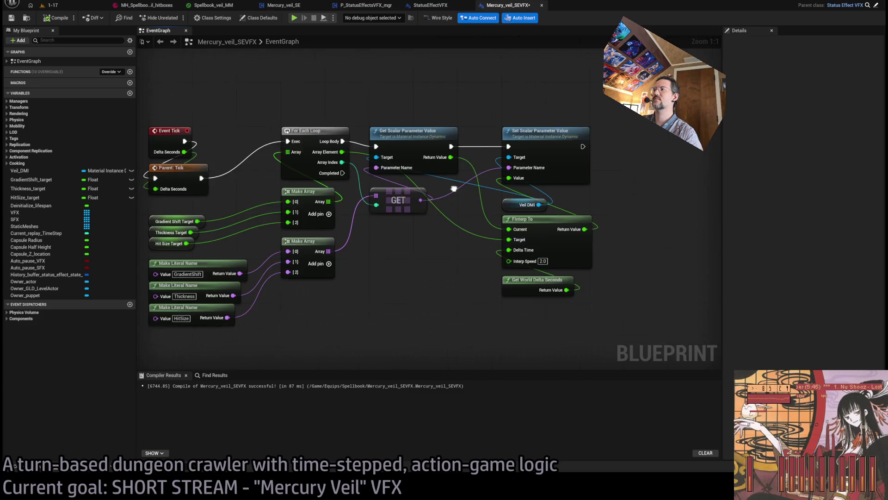
pyautogui.scroll(1, 482, 264)
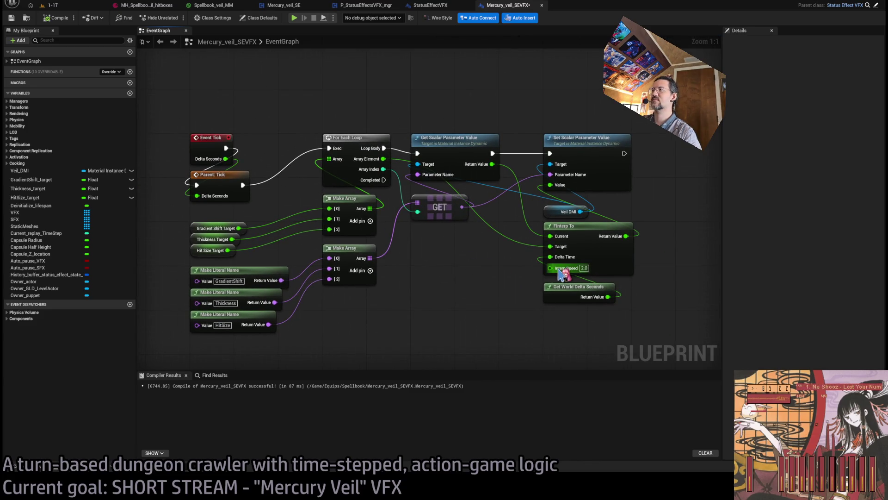
pyautogui.moveTo(552, 270)
pyautogui.mouseDown()
pyautogui.moveTo(460, 278)
pyautogui.moveTo(486, 284)
pyautogui.moveTo(451, 265)
pyautogui.mouseUp()
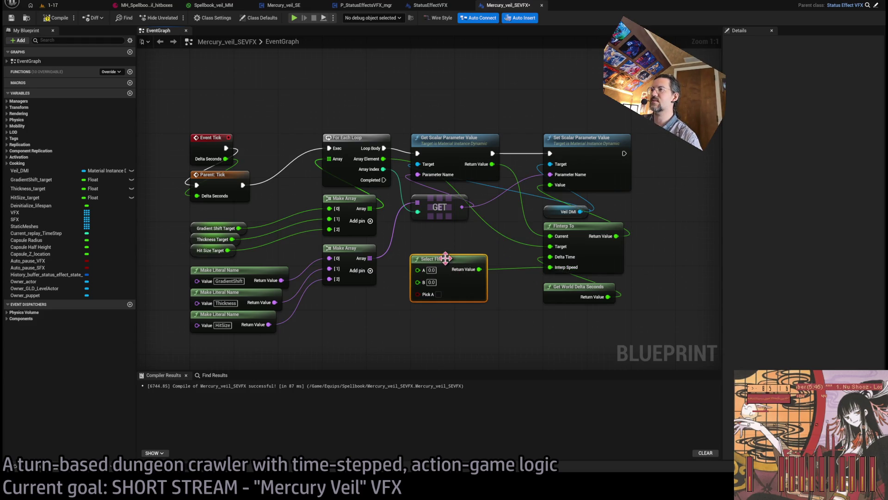
pyautogui.press('Delete')
pyautogui.moveTo(550, 268)
pyautogui.mouseDown()
pyautogui.moveTo(426, 264)
pyautogui.moveTo(426, 244)
pyautogui.mouseUp()
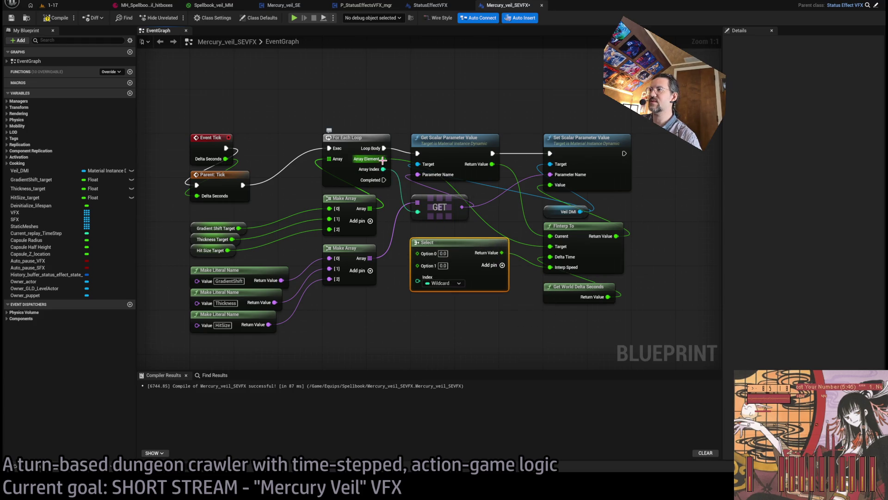
pyautogui.moveTo(383, 169); pyautogui.dragTo(418, 283)
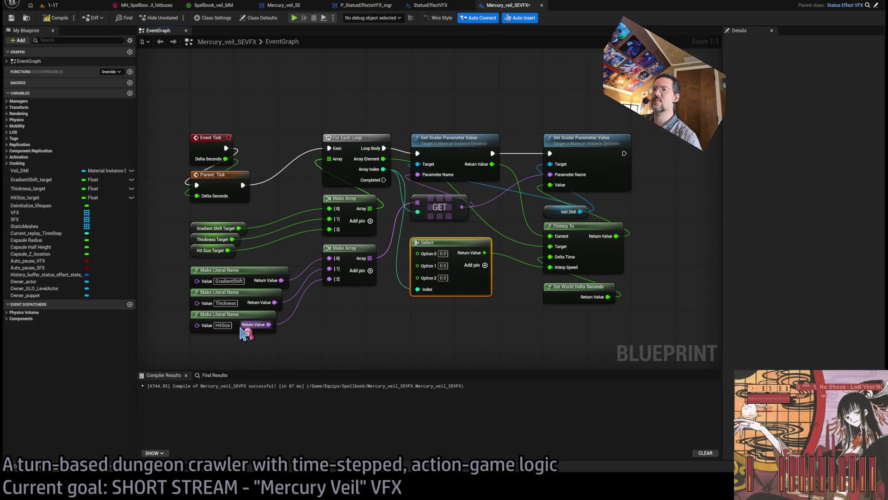
# Step: Set the Select node's option values to 2.0, 1.0 and 3.0
pyautogui.click(443, 277)
pyautogui.write('1')
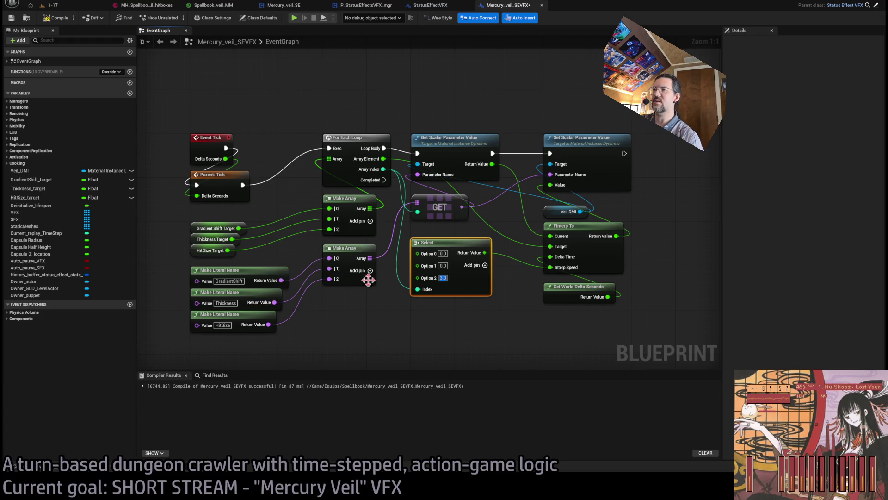
pyautogui.click(443, 253)
pyautogui.write('2')
pyautogui.press('Return')
pyautogui.click(443, 265)
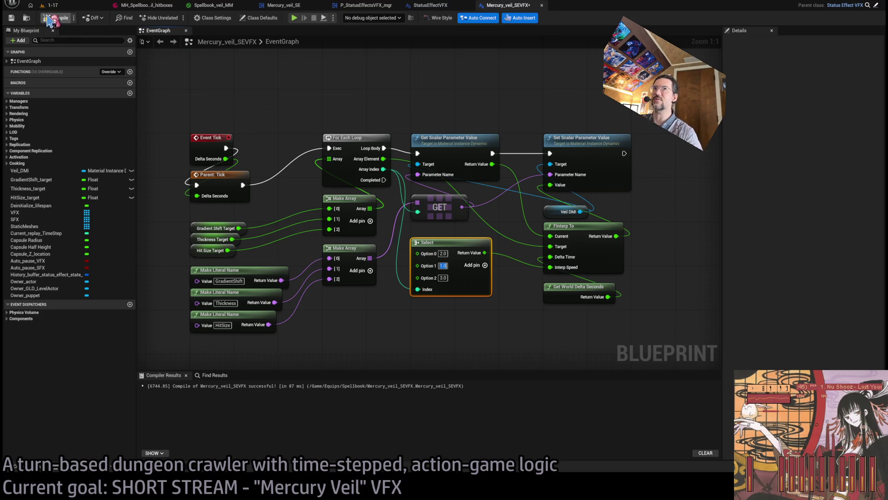
pyautogui.click(51, 6)
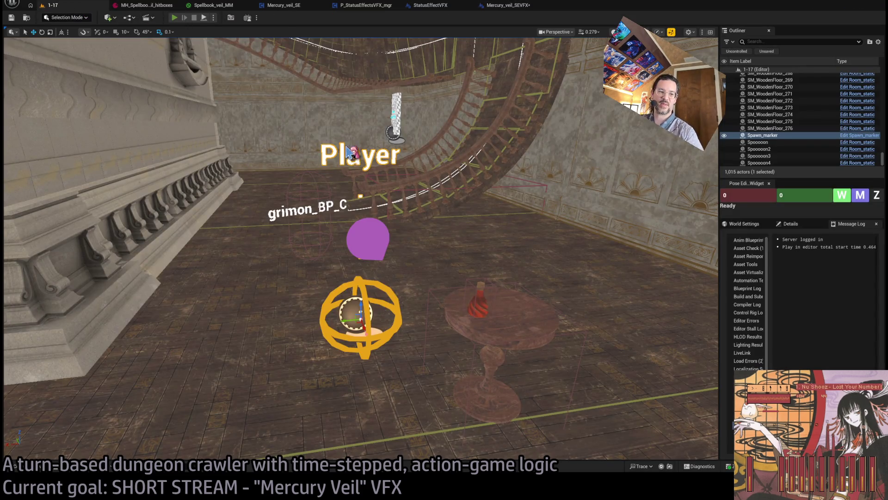
# Step: Play-test level 1-17 with two queued Hold actions over two turns, then return to Spellbook_veil_MM
pyautogui.hotkey('alt', 'p')
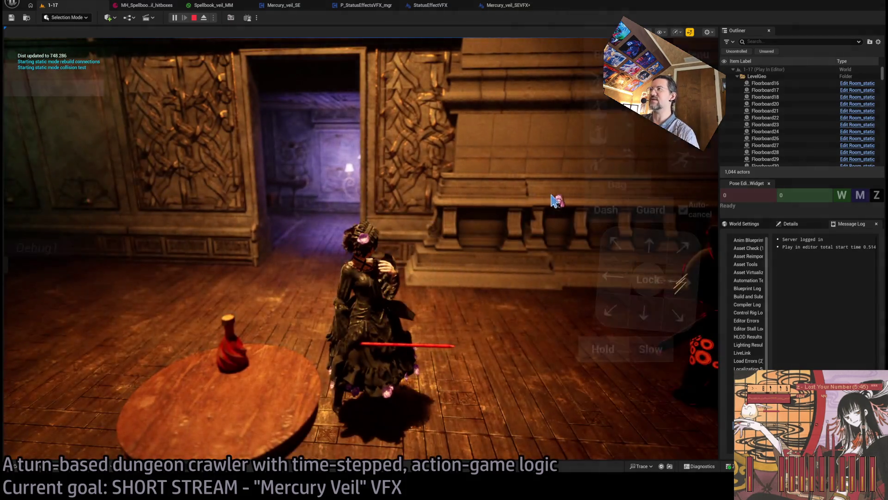
pyautogui.click(602, 355)
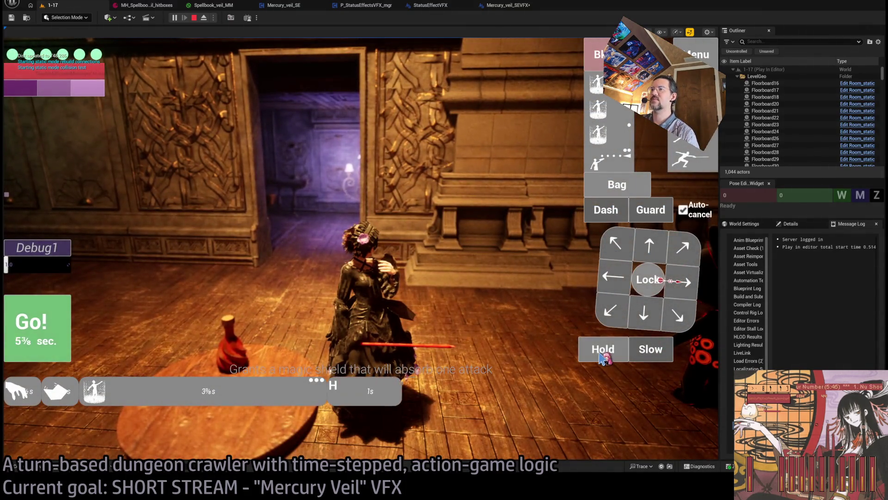
pyautogui.click(602, 355)
pyautogui.press('space')
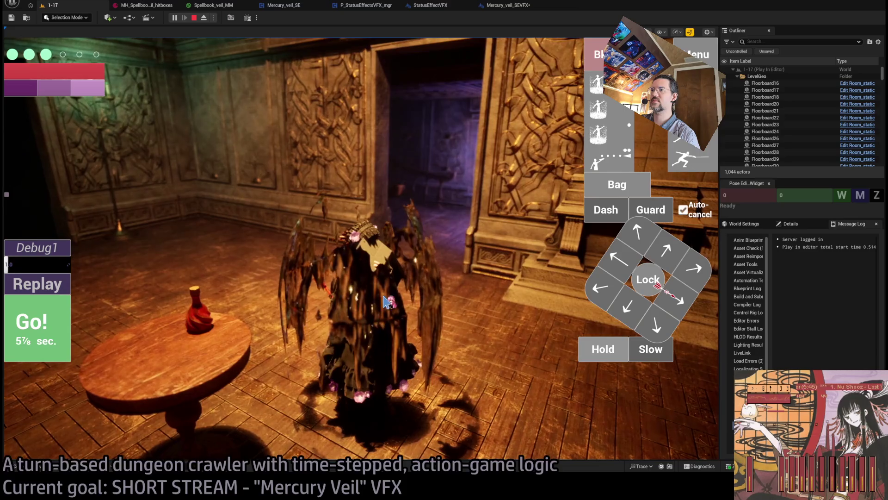
pyautogui.click(416, 321)
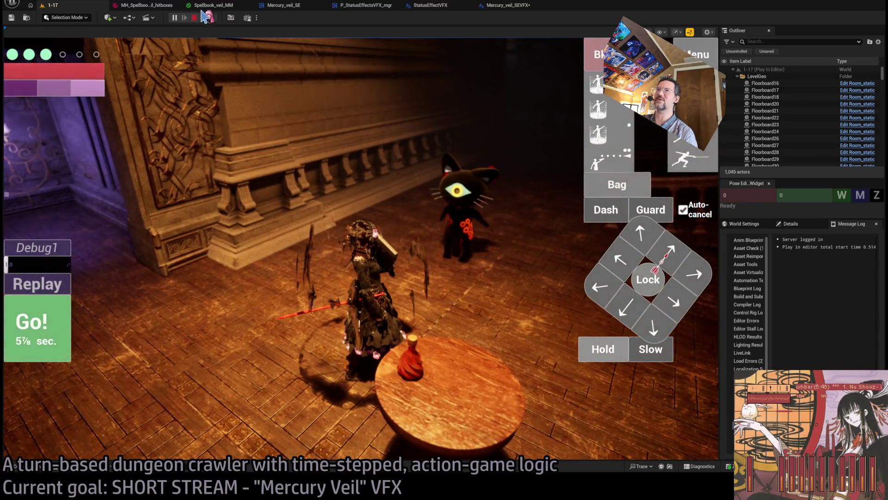
pyautogui.click(212, 5)
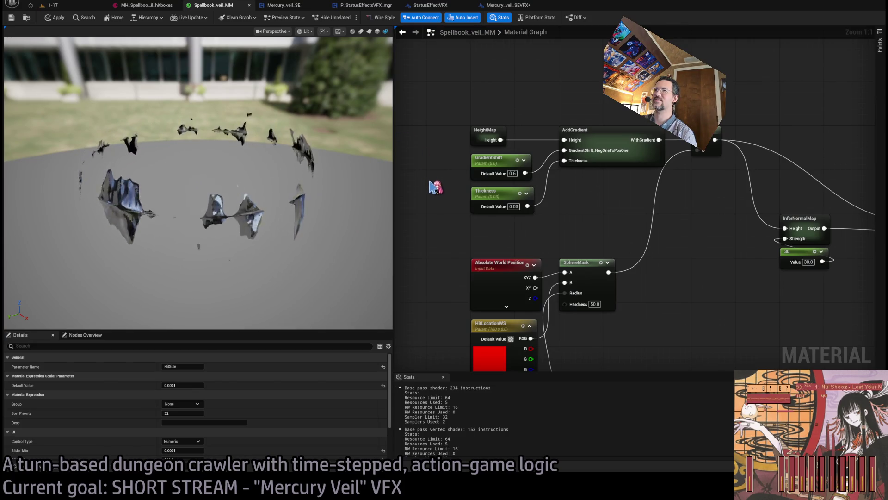
# Step: Peek inside the InferNormalMap subgraph and come back to the main material graph
pyautogui.scroll(-2, 487, 134)
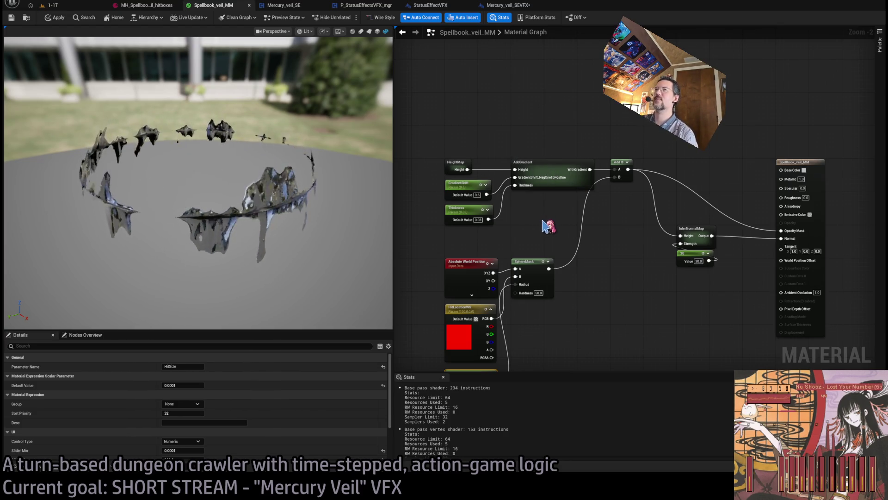
pyautogui.scroll(2, 582, 236)
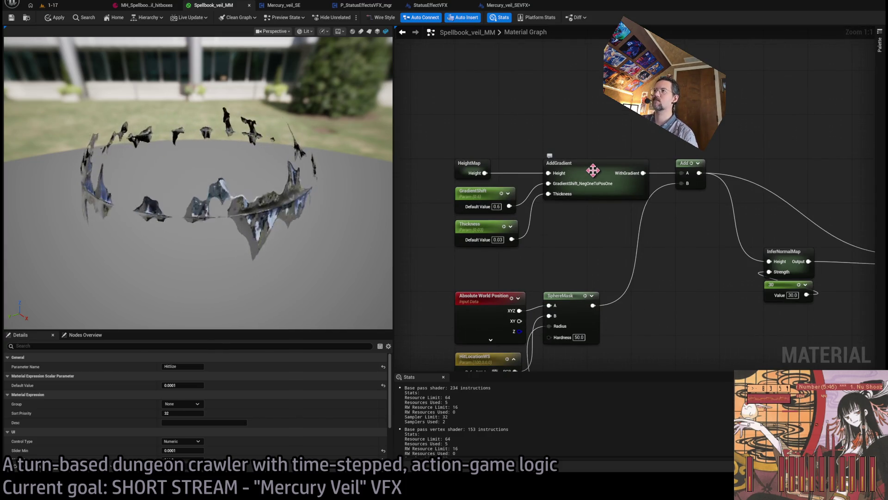
pyautogui.moveTo(587, 230); pyautogui.dragTo(611, 186)
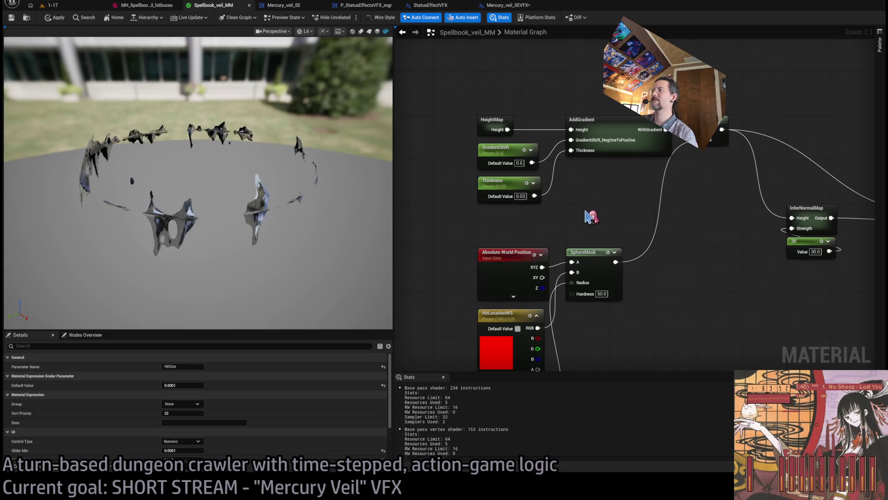
pyautogui.scroll(-2, 590, 218)
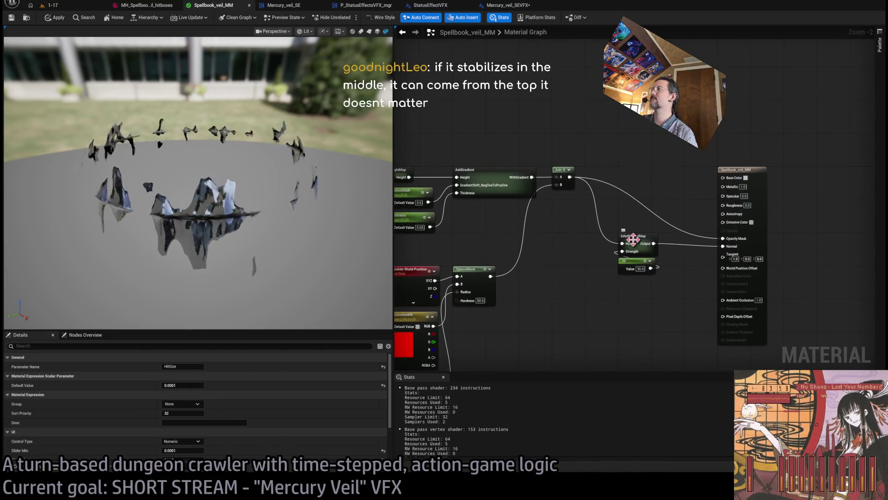
pyautogui.doubleClick(626, 244)
pyautogui.click(519, 33)
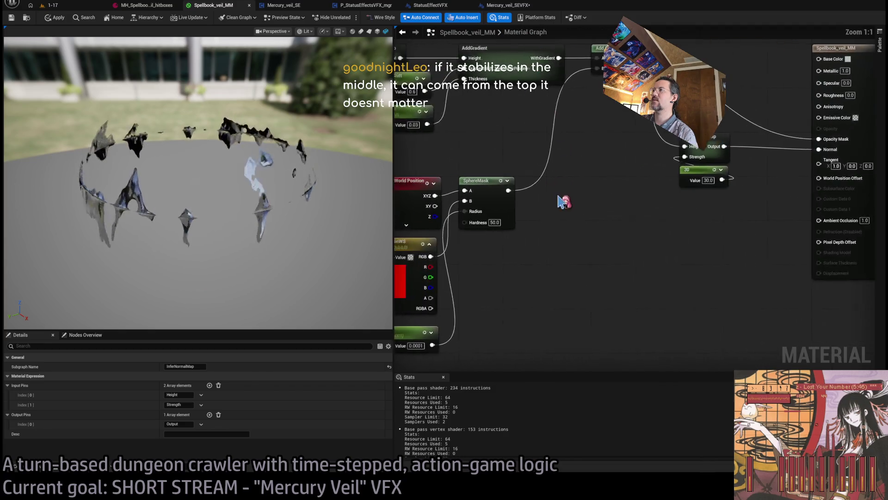
# Step: Glance into AddGradient, then open the HeightMap subgraph to view its nodes
pyautogui.scroll(2, 562, 200)
pyautogui.moveTo(590, 166); pyautogui.dragTo(558, 132)
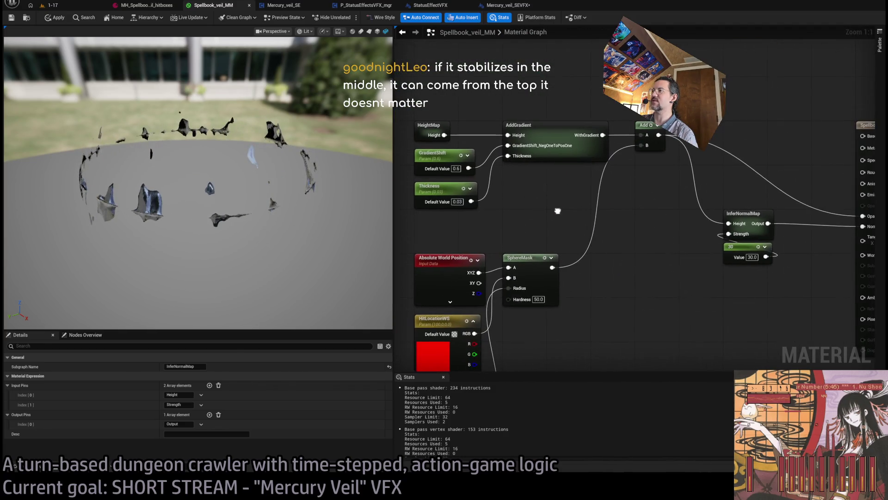
pyautogui.scroll(-3, 638, 192)
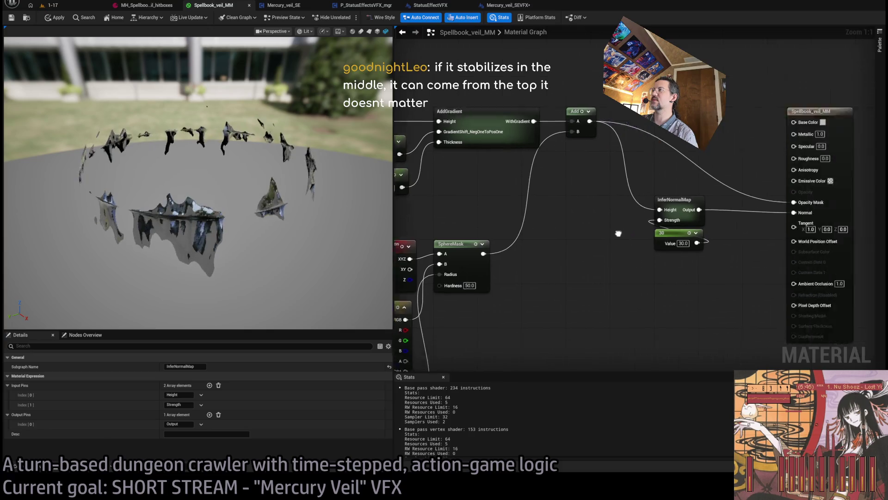
pyautogui.scroll(3, 616, 216)
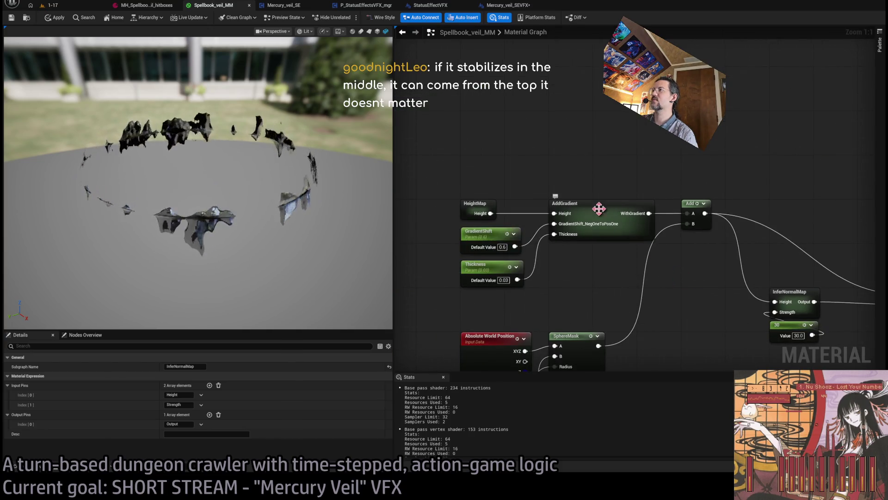
pyautogui.doubleClick(616, 216)
pyautogui.click(525, 32)
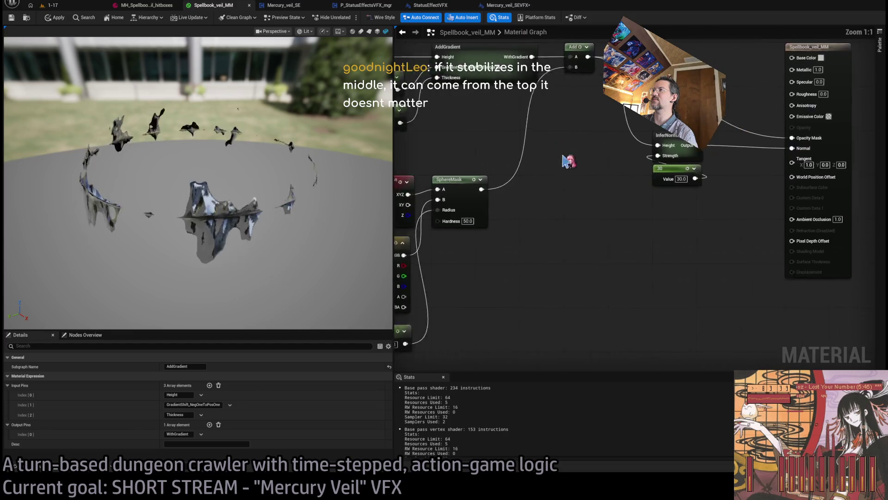
pyautogui.doubleClick(690, 241)
pyautogui.scroll(3, 620, 216)
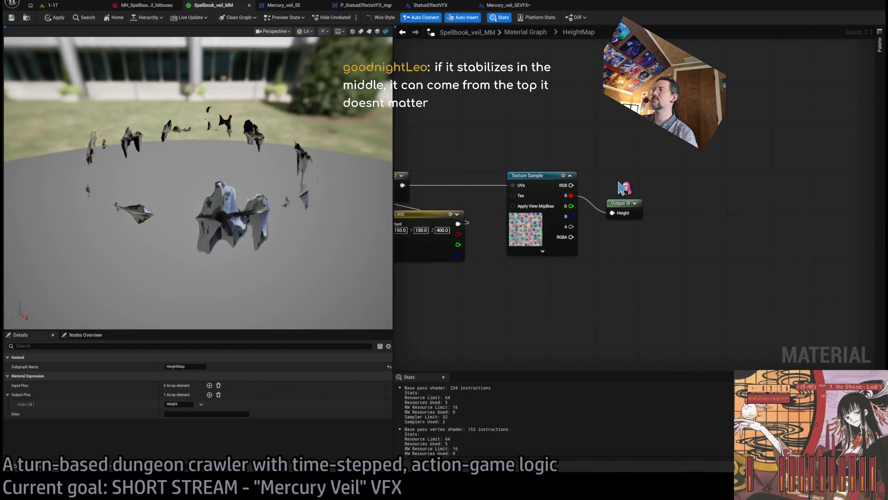
# Step: Check HeightMap's Output and Texture Sample nodes, then open the AddGradient subgraph instead
pyautogui.moveTo(622, 180); pyautogui.dragTo(620, 225)
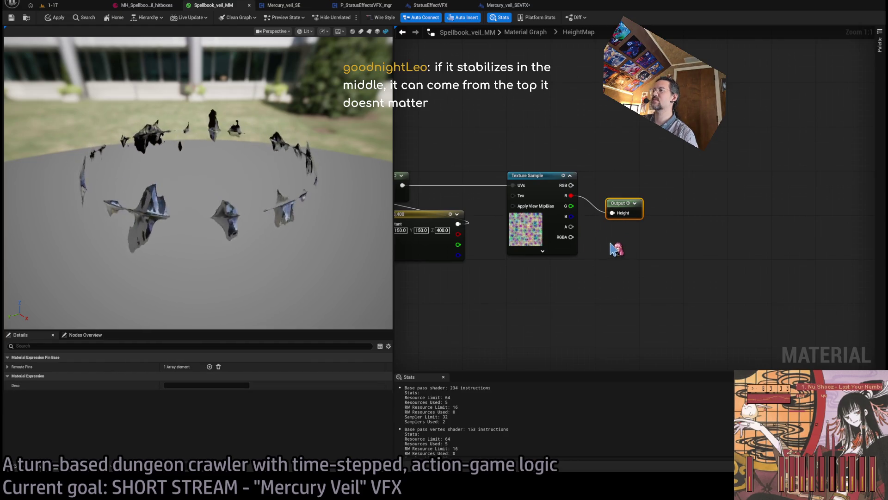
pyautogui.click(547, 213)
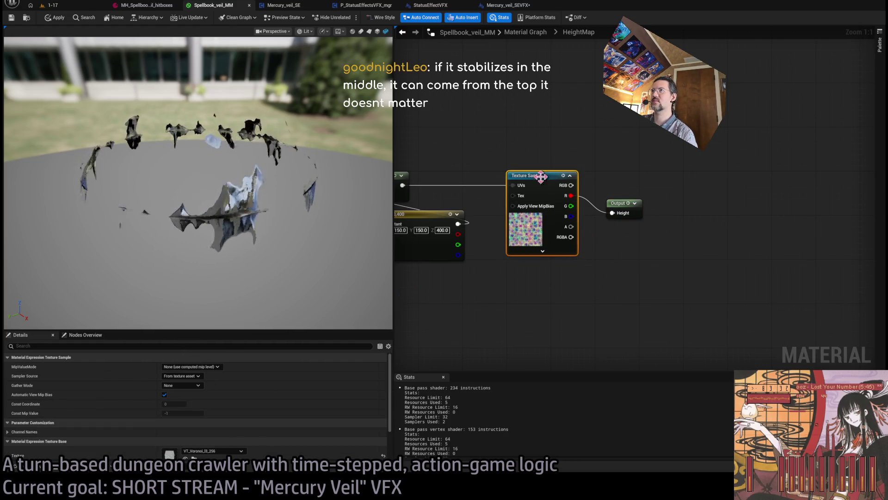
pyautogui.click(525, 32)
pyautogui.moveTo(504, 150)
pyautogui.mouseDown()
pyautogui.moveTo(652, 202)
pyautogui.moveTo(587, 227)
pyautogui.mouseUp()
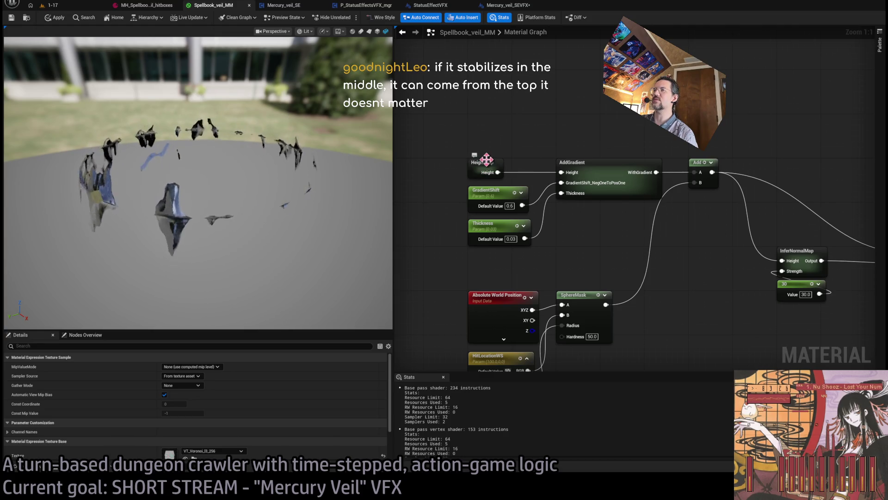
pyautogui.doubleClick(486, 159)
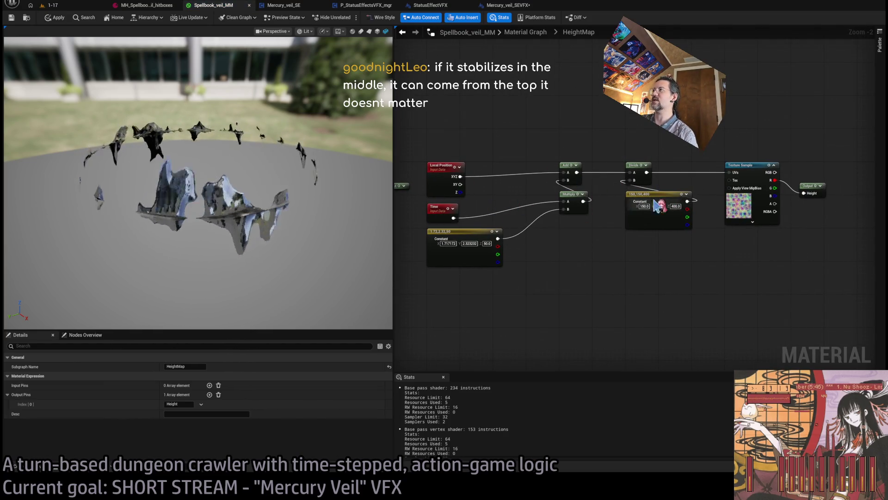
pyautogui.click(525, 32)
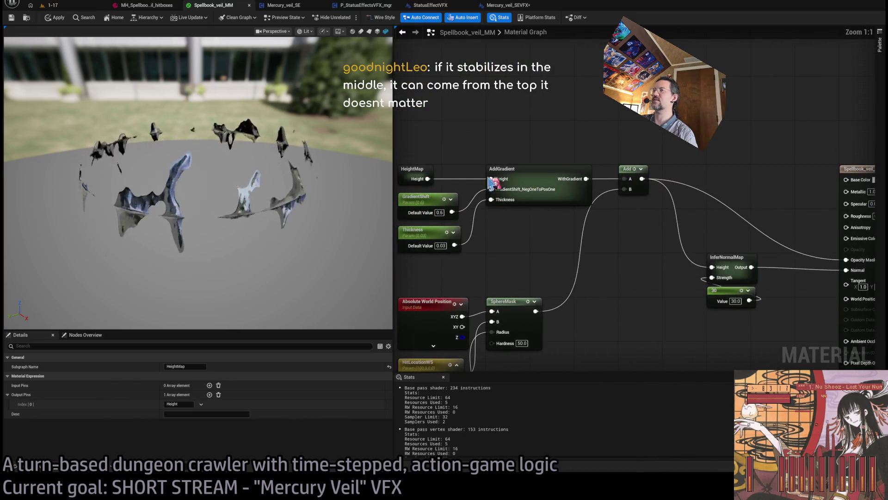
pyautogui.doubleClick(538, 170)
pyautogui.moveTo(575, 205); pyautogui.dragTo(545, 252)
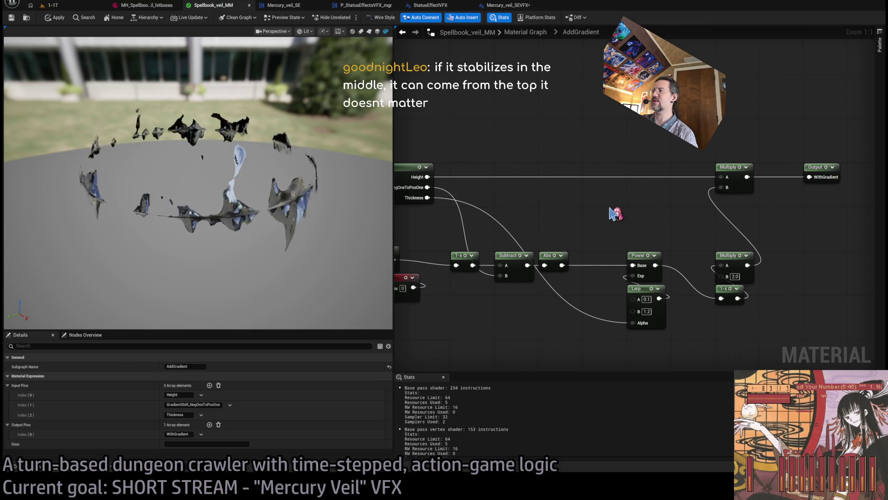
# Step: Try an Add node fed by GradientShift into Subtract's B input
pyautogui.moveTo(614, 214); pyautogui.dragTo(670, 188)
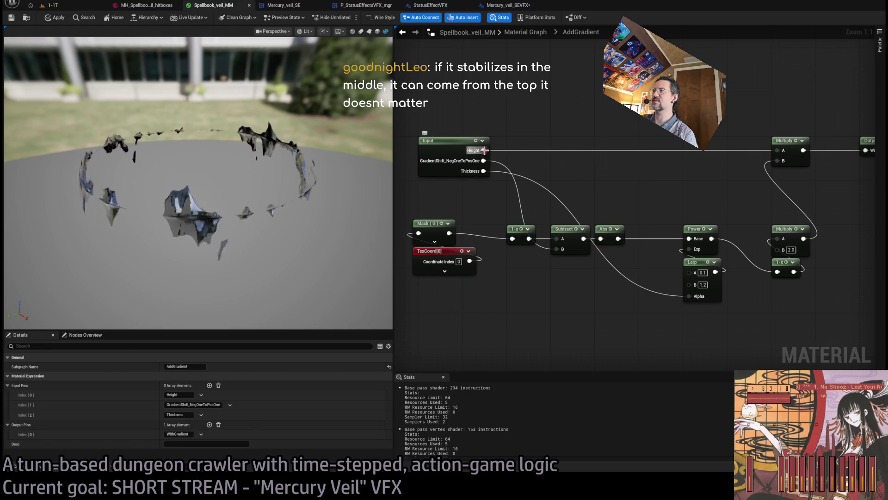
pyautogui.moveTo(500, 296); pyautogui.dragTo(527, 288)
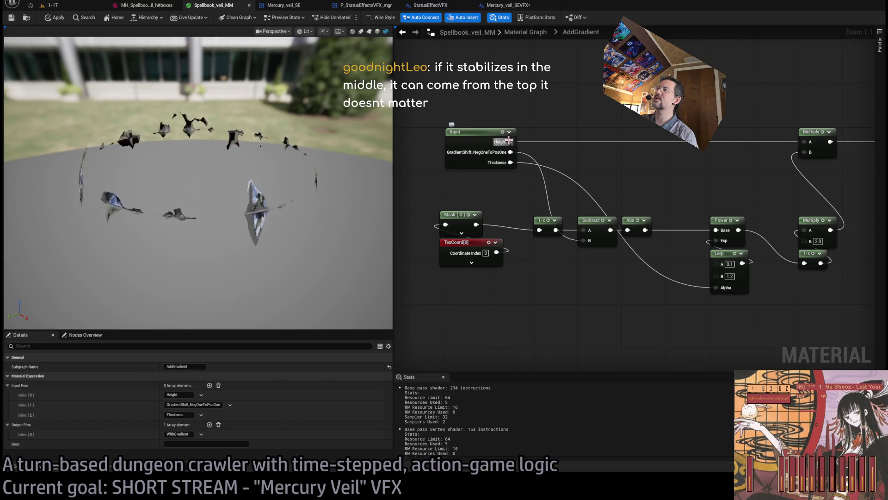
pyautogui.moveTo(510, 141); pyautogui.dragTo(584, 281)
pyautogui.moveTo(511, 153)
pyautogui.mouseDown()
pyautogui.moveTo(547, 301)
pyautogui.moveTo(578, 301)
pyautogui.moveTo(584, 240)
pyautogui.mouseUp()
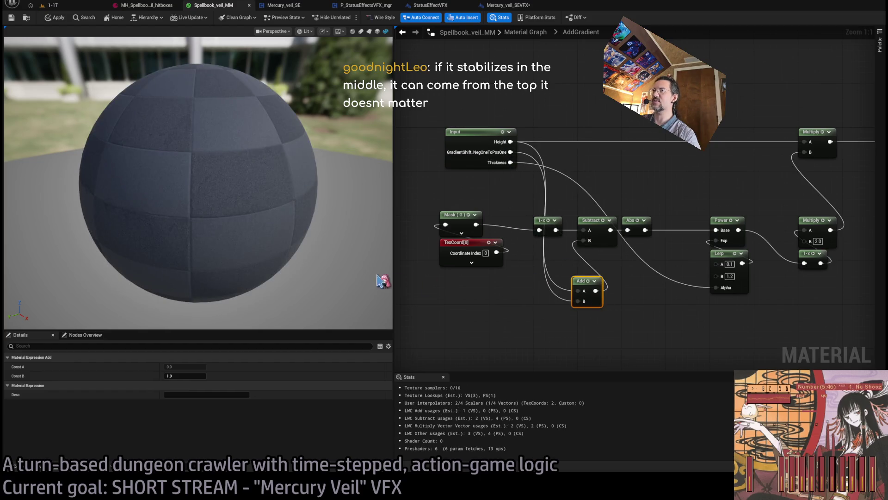
pyautogui.moveTo(580, 281); pyautogui.dragTo(591, 269)
pyautogui.keyDown('alt'); pyautogui.click(591, 290); pyautogui.keyUp('alt')
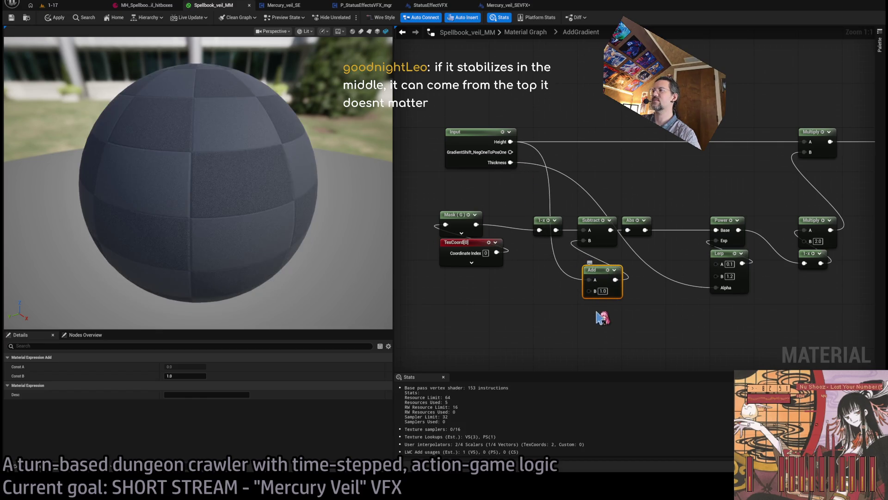
pyautogui.moveTo(589, 290)
pyautogui.mouseDown()
pyautogui.moveTo(535, 222)
pyautogui.moveTo(531, 153)
pyautogui.moveTo(511, 153)
pyautogui.mouseUp()
pyautogui.keyDown('alt'); pyautogui.click(589, 279); pyautogui.keyUp('alt')
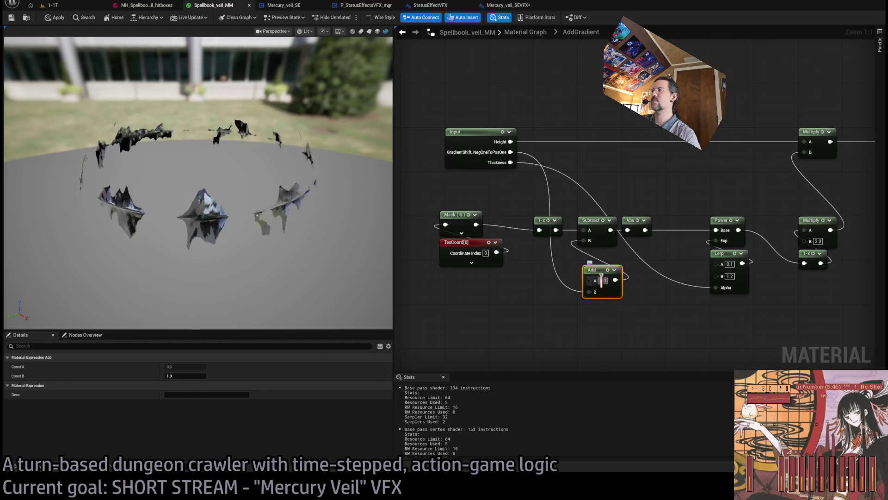
# Step: Add a Multiply on Height into Add's B, with B 0.1, then 0.2
pyautogui.moveTo(509, 142); pyautogui.dragTo(585, 326)
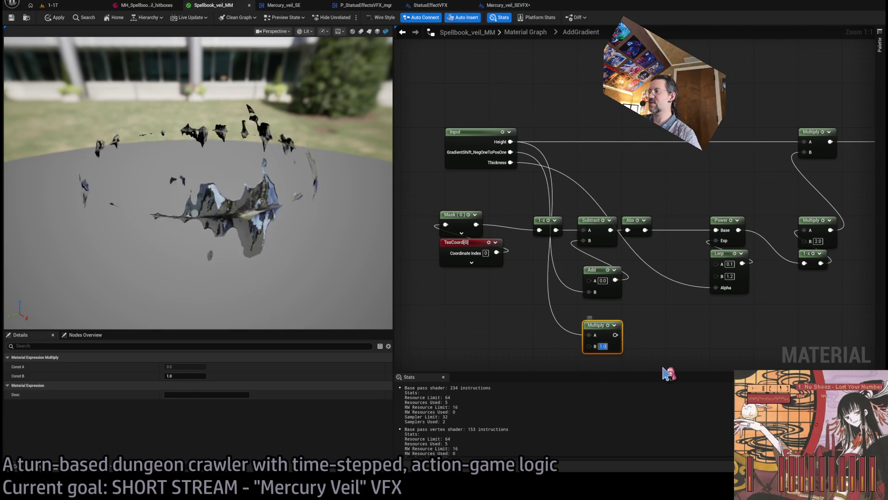
pyautogui.write('0.1')
pyautogui.press('Return')
pyautogui.moveTo(615, 335); pyautogui.dragTo(589, 290)
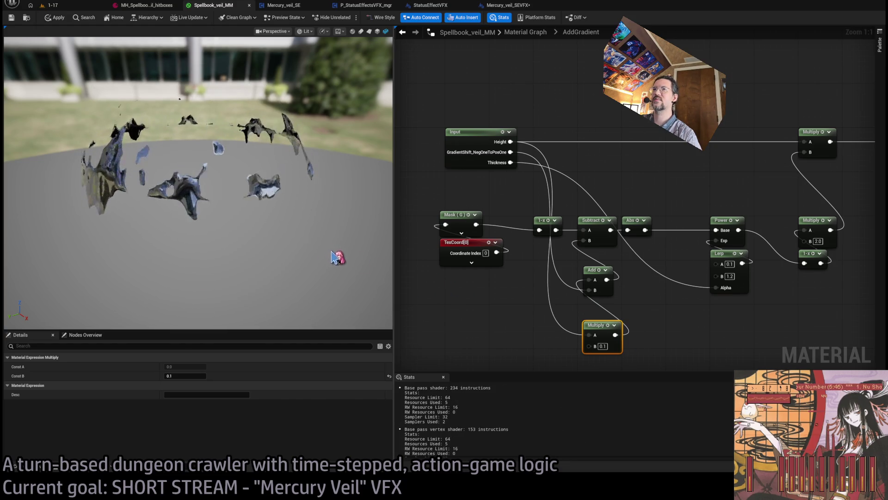
pyautogui.scroll(-3, 349, 278)
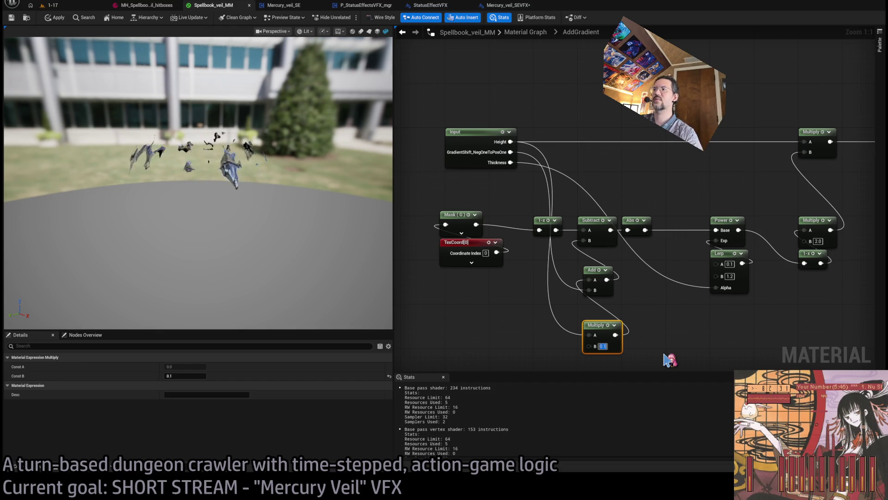
pyautogui.write('0.2')
pyautogui.press('Return')
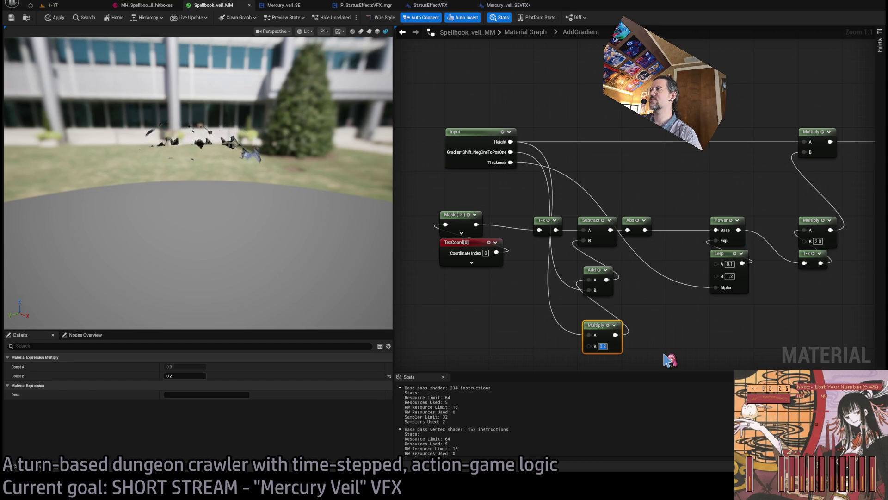
# Step: Wire GradientShift straight into Subtract's B and delete the trial Add and Multiply nodes
pyautogui.click(674, 320)
pyautogui.moveTo(601, 275)
pyautogui.mouseDown()
pyautogui.moveTo(601, 264)
pyautogui.moveTo(590, 262)
pyautogui.mouseUp()
pyautogui.moveTo(510, 153)
pyautogui.mouseDown()
pyautogui.moveTo(518, 199)
pyautogui.moveTo(536, 225)
pyautogui.mouseUp()
pyautogui.moveTo(587, 245); pyautogui.dragTo(589, 244)
pyautogui.moveTo(626, 268); pyautogui.dragTo(566, 363)
pyautogui.press('Delete')
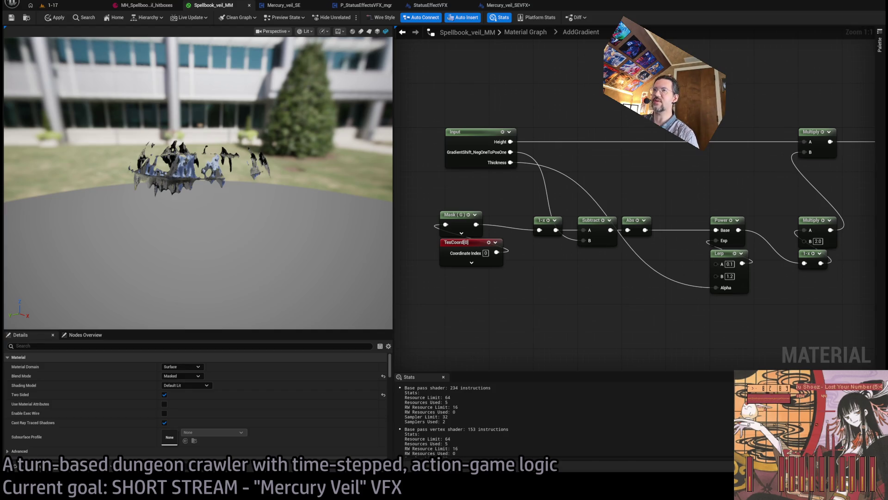
# Step: Return to the main Spellbook_veil_MM material graph and reframe the view
pyautogui.click(525, 32)
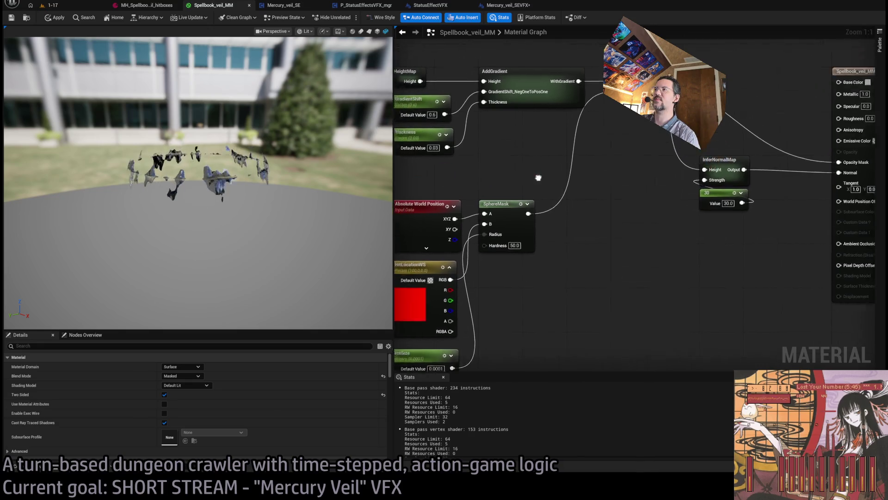
pyautogui.moveTo(545, 219); pyautogui.dragTo(579, 189)
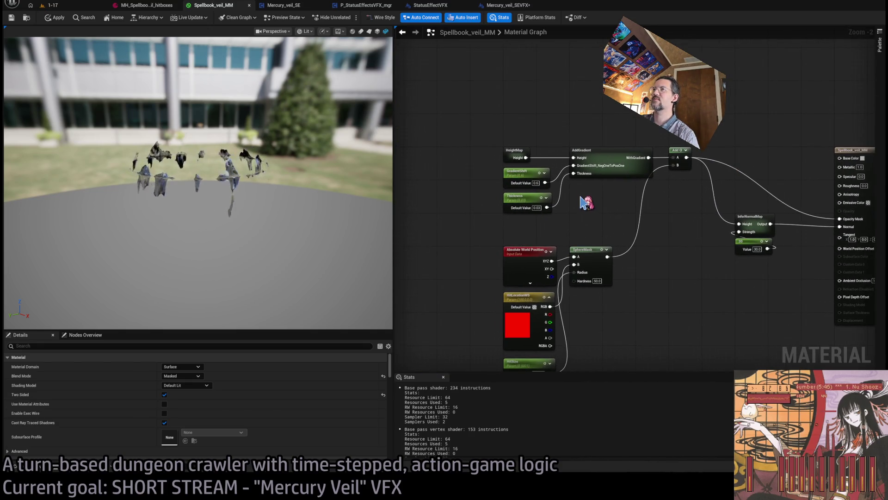
pyautogui.scroll(1, 585, 206)
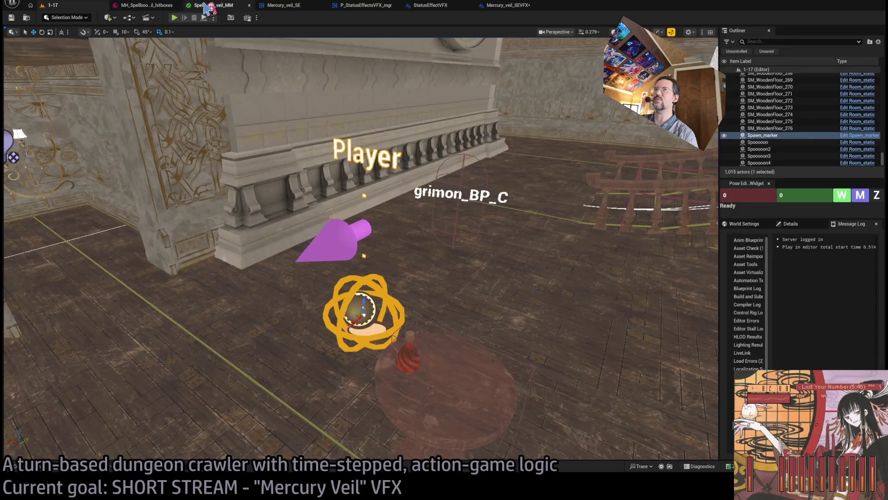
# Step: Commit Option 1 on Mercury_veil_SEVFX's Select node, then start a level 1-17 play session
pyautogui.click(207, 6)
pyautogui.click(505, 5)
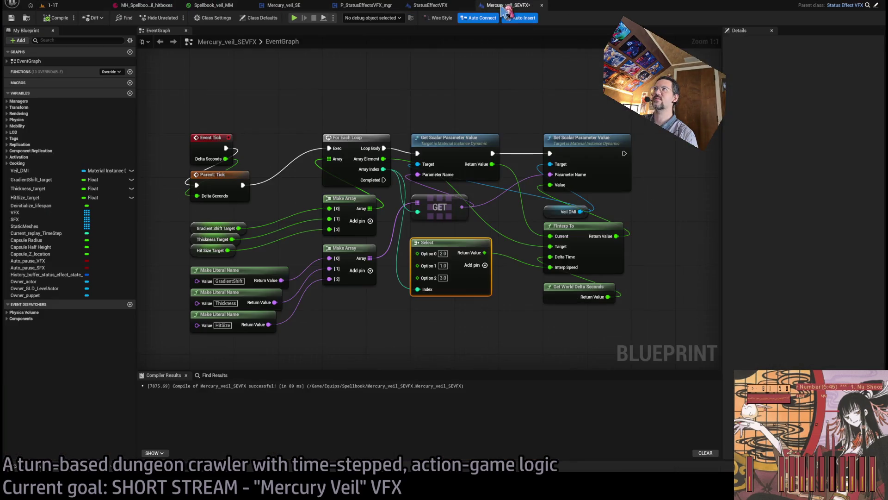
pyautogui.scroll(-7, 510, 140)
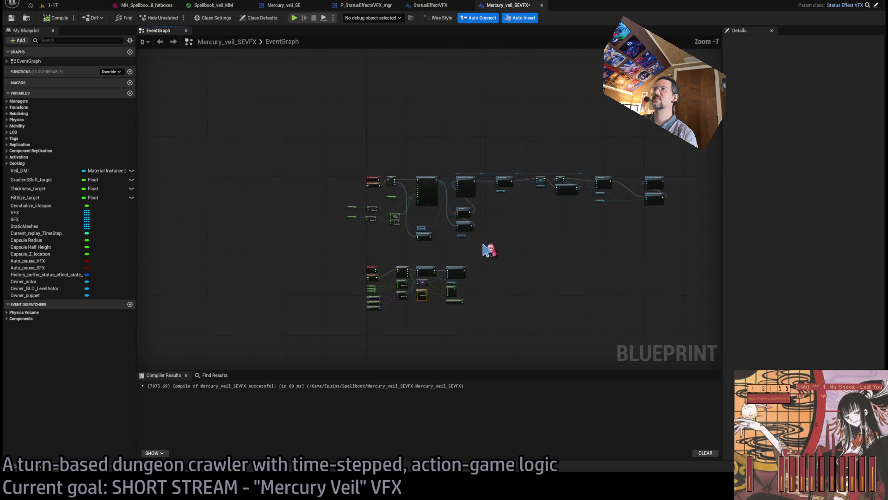
pyautogui.scroll(7, 479, 209)
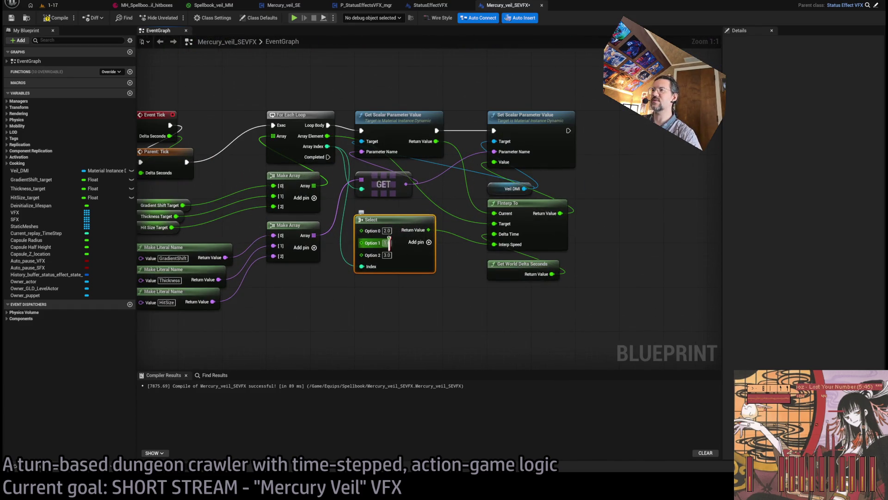
pyautogui.click(462, 293)
pyautogui.scroll(-1, 462, 288)
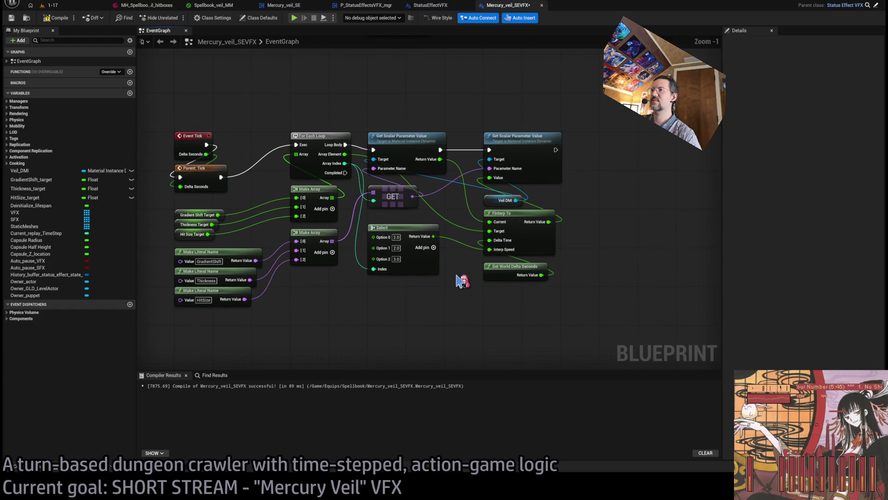
pyautogui.click(76, 7)
pyautogui.hotkey('alt', 'p')
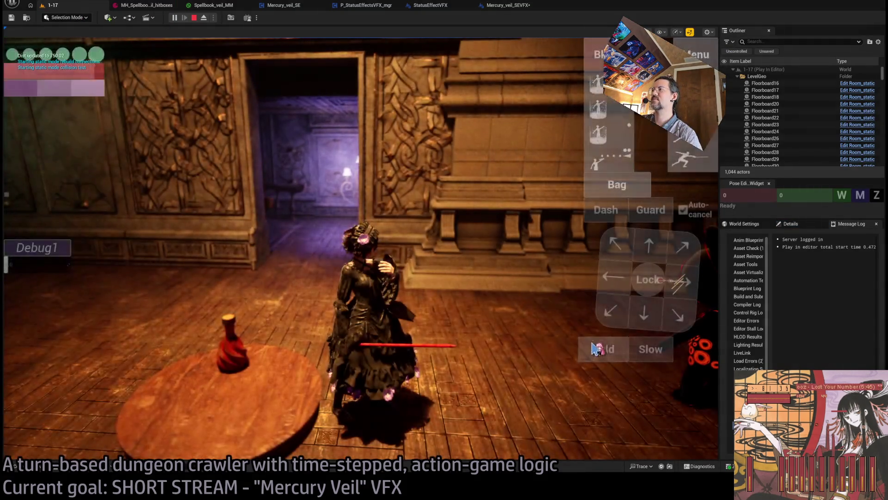
# Step: Run a turn, queue Hold and run again to show the chrome veil shield, then stop playing
pyautogui.click(20, 326)
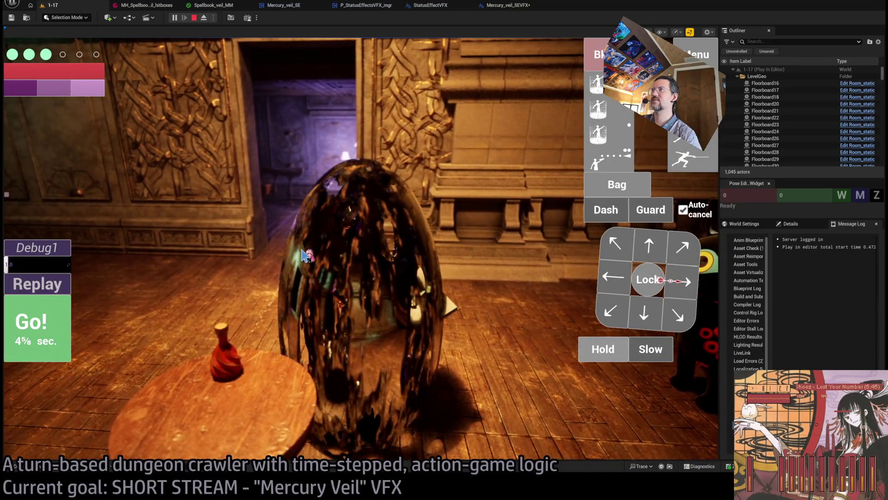
pyautogui.click(597, 352)
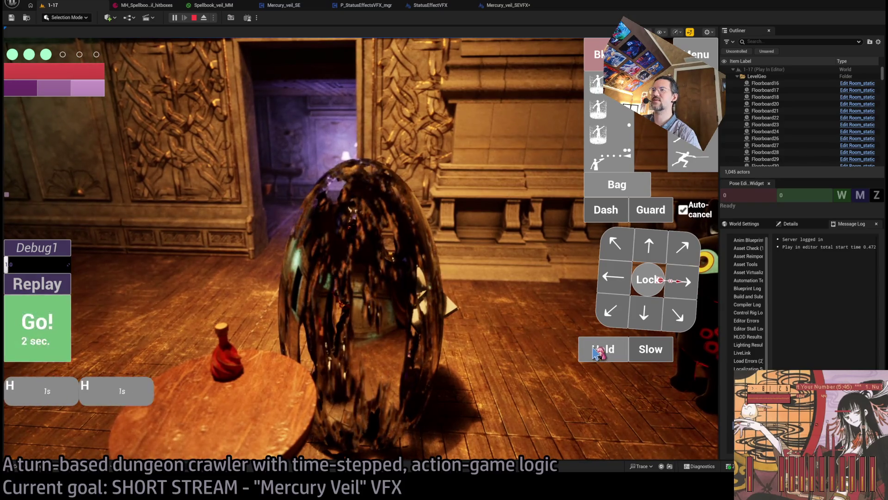
pyautogui.click(41, 324)
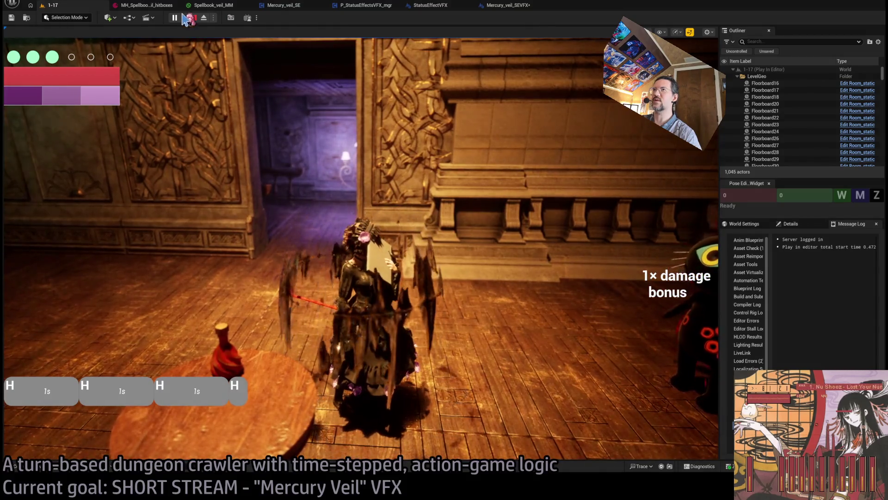
pyautogui.click(194, 18)
pyautogui.click(210, 5)
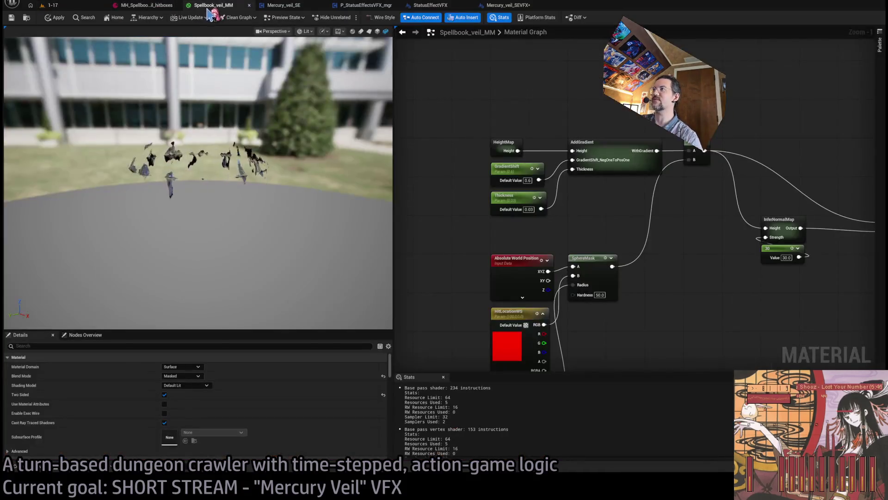
# Step: Cycle through the open asset editors and settle on Mercury_veil_SEVFX's GradientShift and Thickness setters
pyautogui.click(273, 6)
pyautogui.click(521, 5)
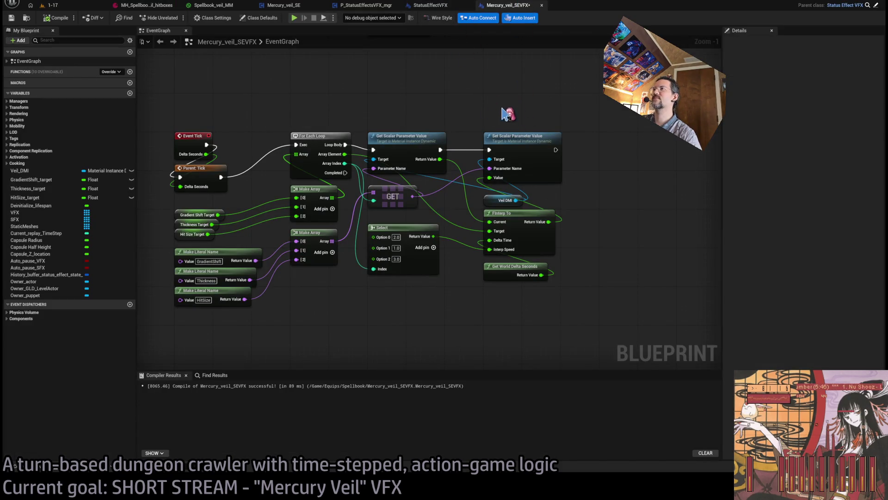
pyautogui.click(428, 5)
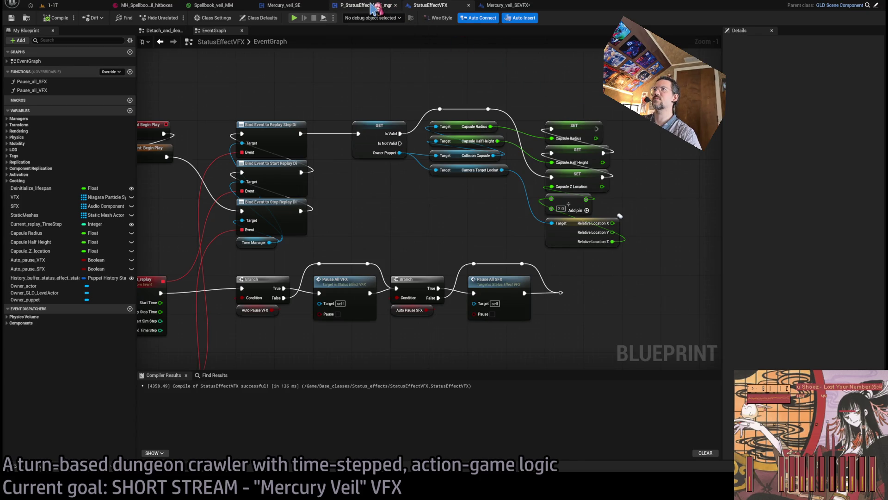
pyautogui.click(214, 5)
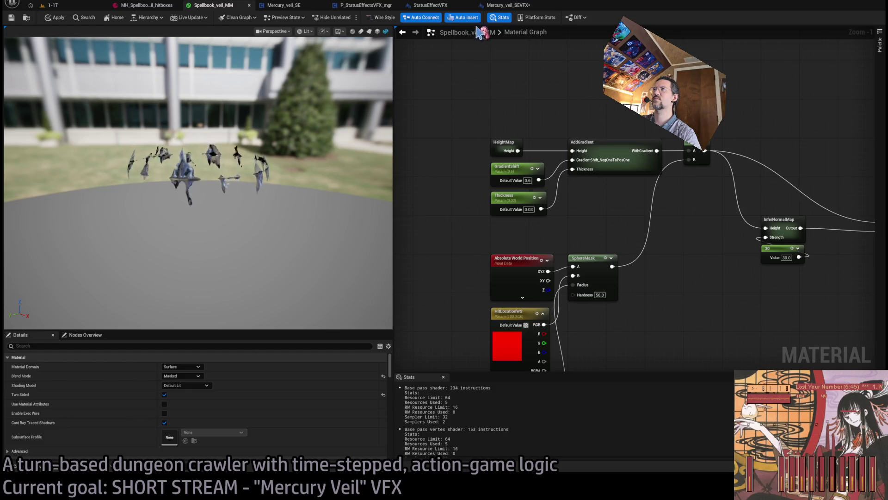
pyautogui.click(430, 5)
pyautogui.click(508, 5)
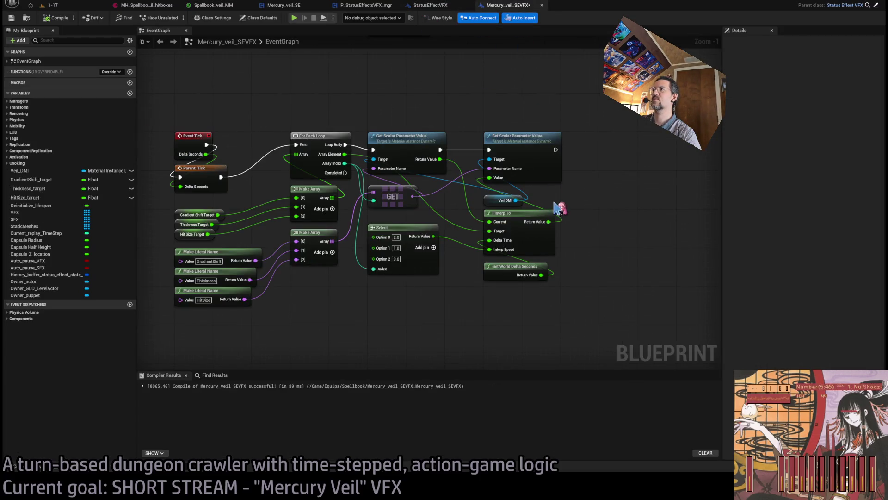
pyautogui.scroll(-3, 461, 254)
pyautogui.scroll(4, 440, 238)
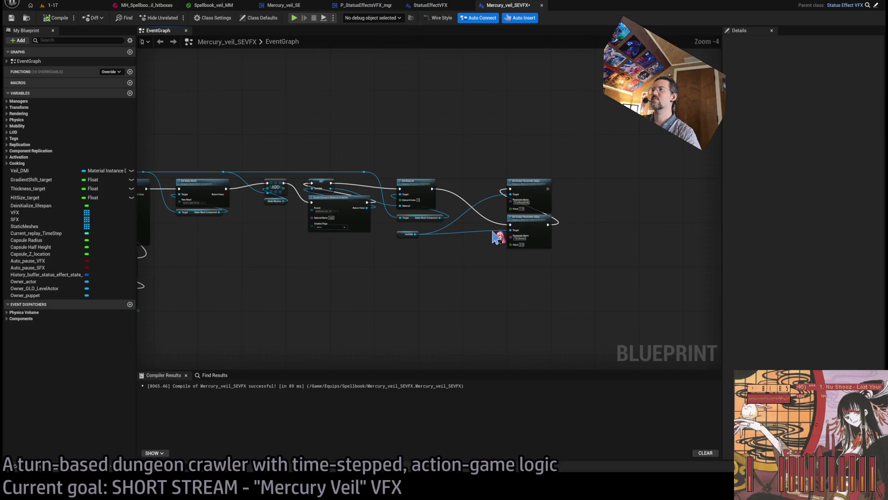
pyautogui.scroll(-2, 405, 301)
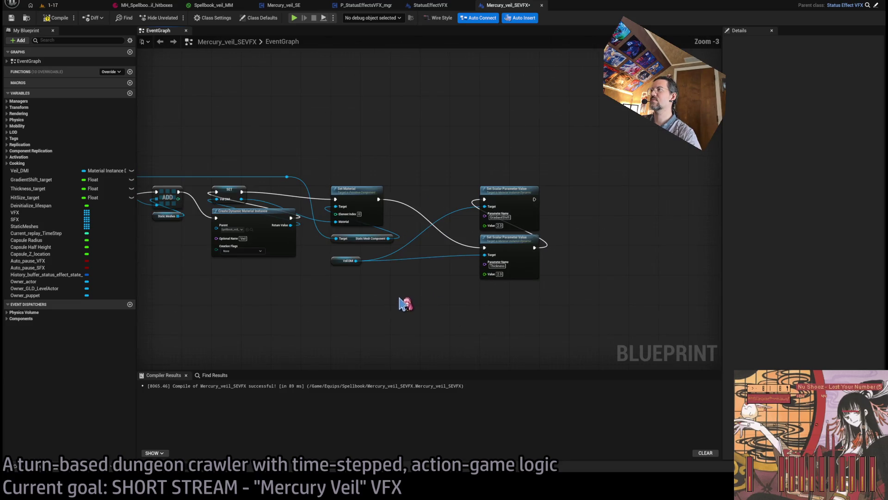
pyautogui.scroll(2, 380, 282)
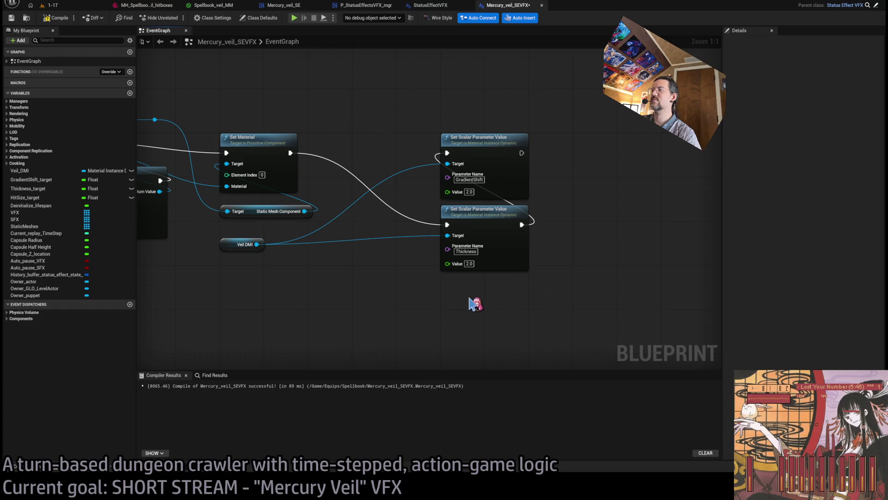
# Step: Save the veil blueprint, run a brief level 1-17 playtest, then open the Open Asset search
pyautogui.hotkey('ctrl', 's')
pyautogui.click(66, 5)
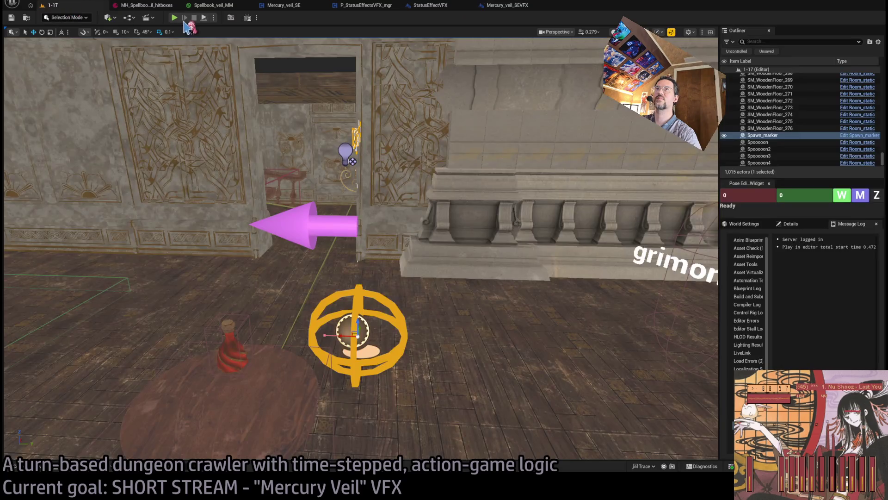
pyautogui.hotkey('alt', 'p')
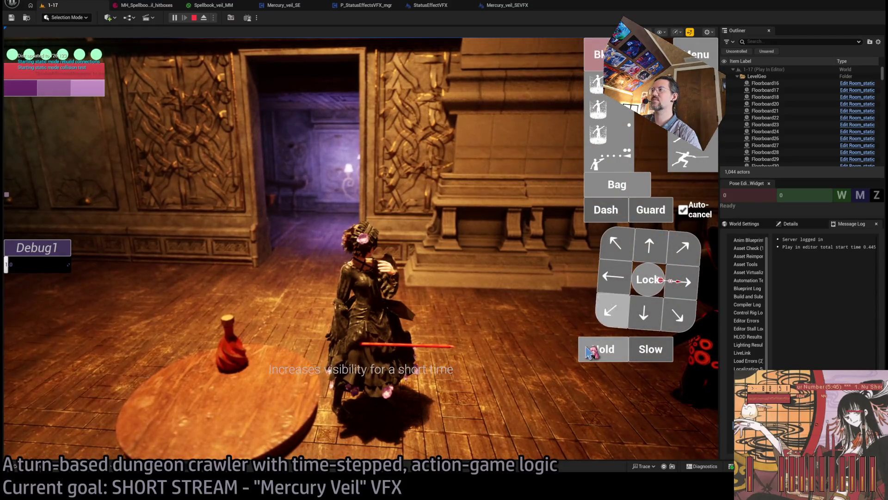
pyautogui.click(194, 17)
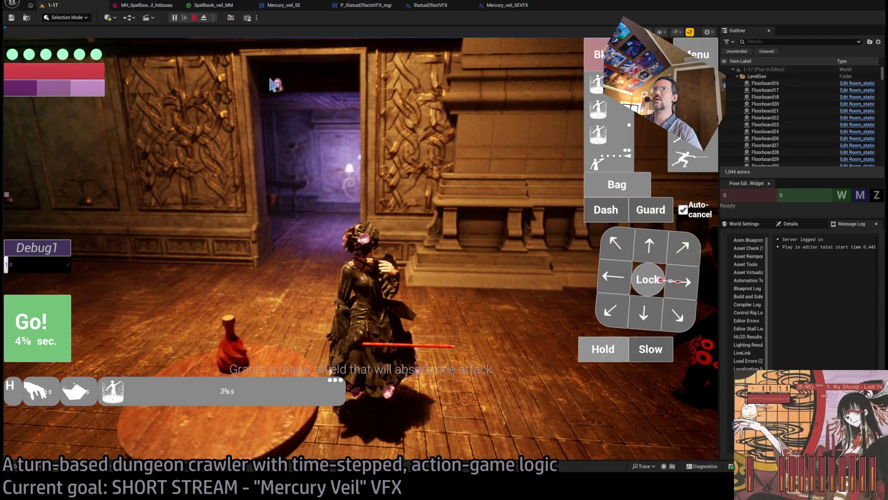
pyautogui.hotkey('ctrl', 'p')
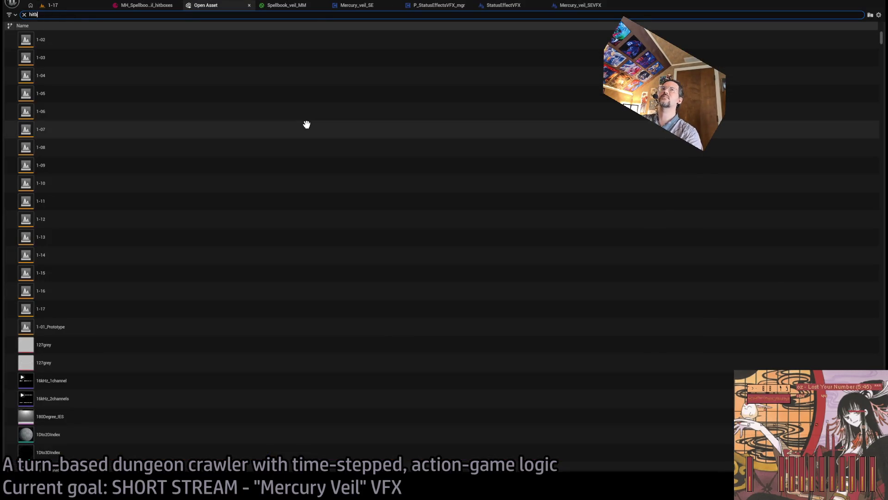
# Step: Open MH_Spellbook_veil_hitboxes via the 'hitboxes' search and collapse its Hitboxes array
pyautogui.write('oxes')
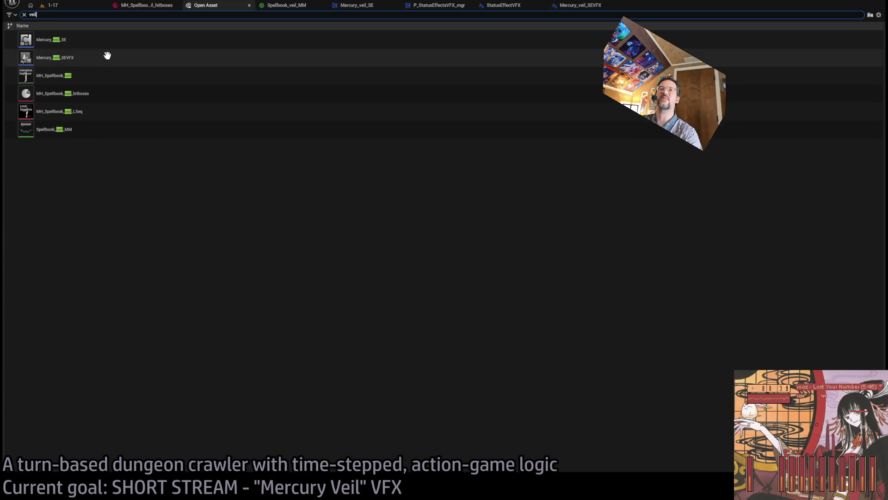
pyautogui.doubleClick(85, 95)
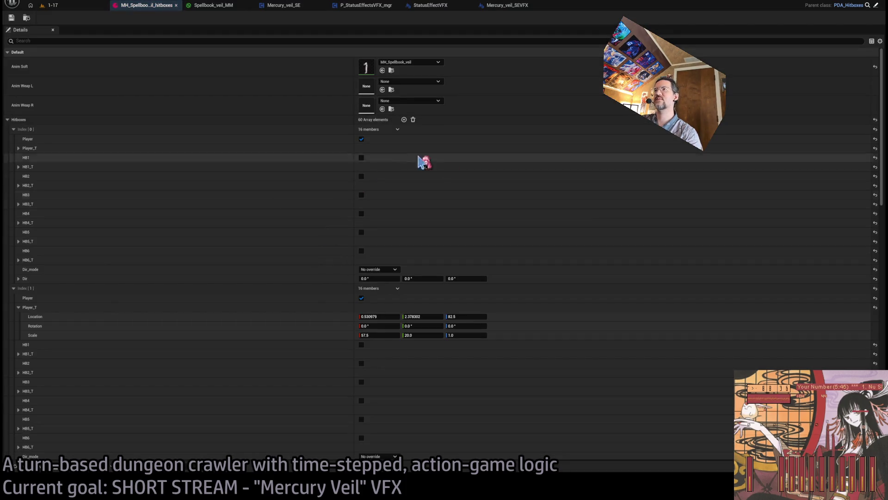
pyautogui.scroll(-5, 422, 246)
pyautogui.scroll(5, 82, 245)
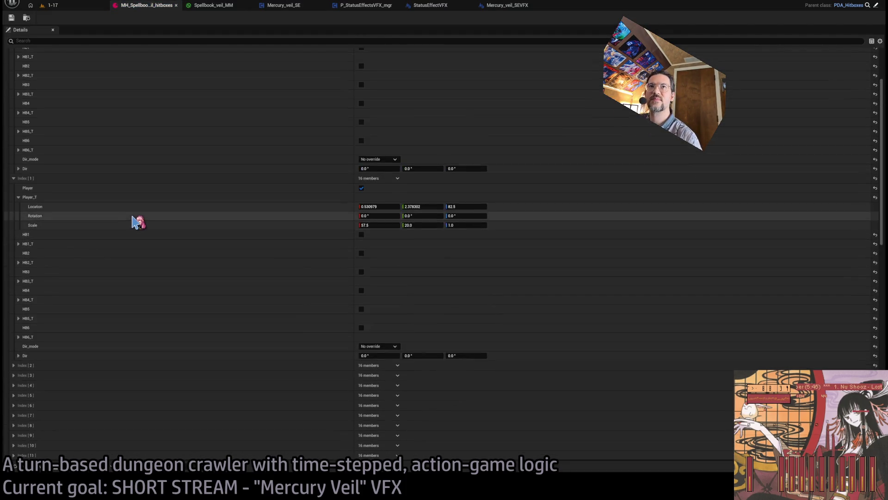
pyautogui.click(7, 119)
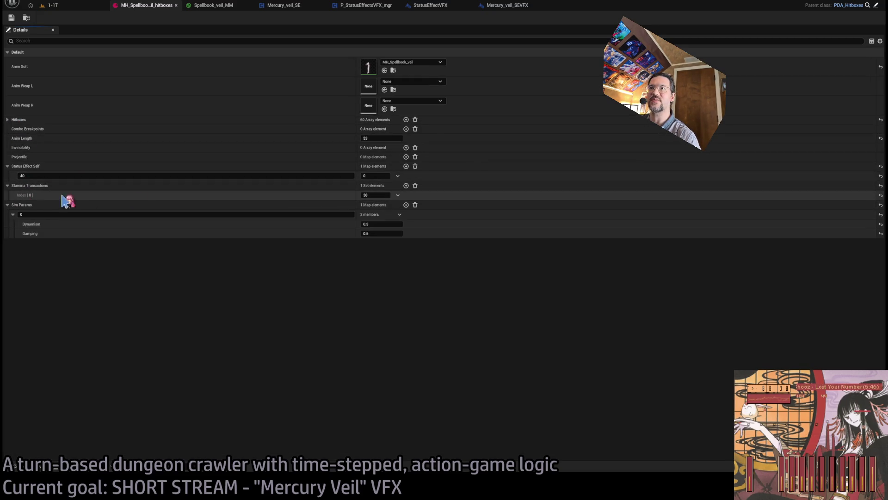
# Step: Set Status Effect Self to 20 and Stamina Transactions to 19, save, and replay level 1-17
pyautogui.click(185, 176)
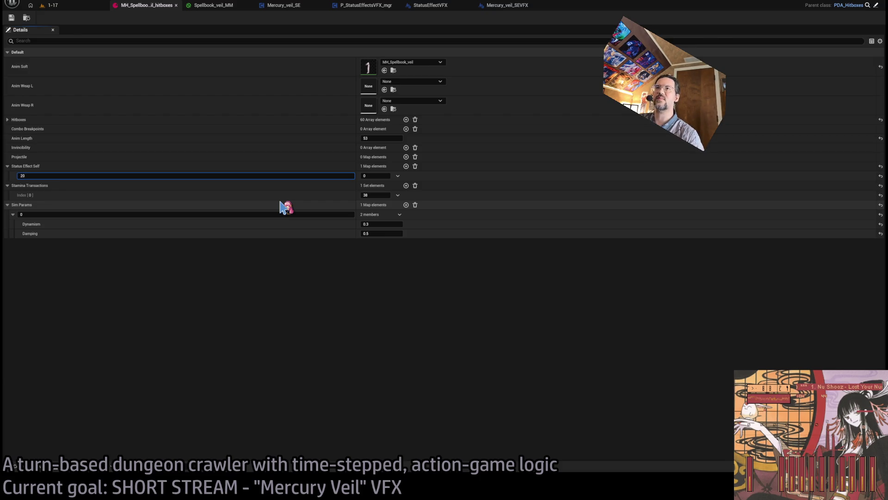
pyautogui.press('Return')
pyautogui.click(374, 195)
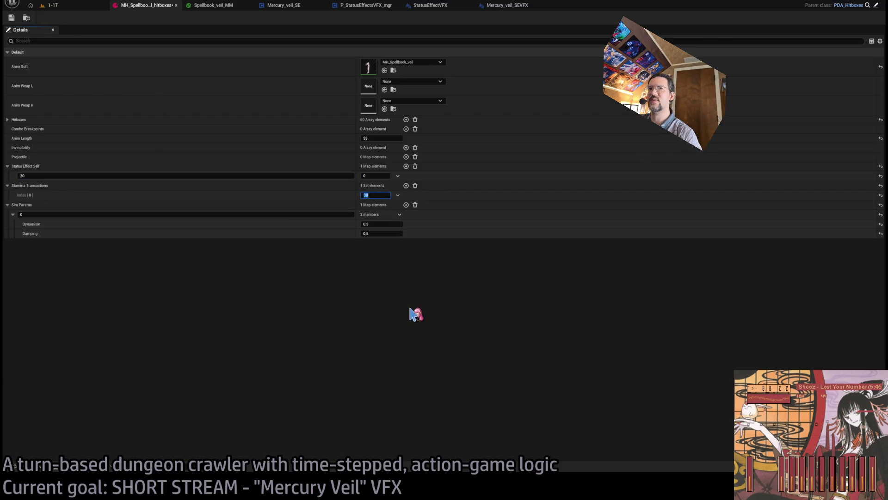
pyautogui.write('19')
pyautogui.click(11, 18)
pyautogui.click(51, 5)
pyautogui.hotkey('alt', 'p')
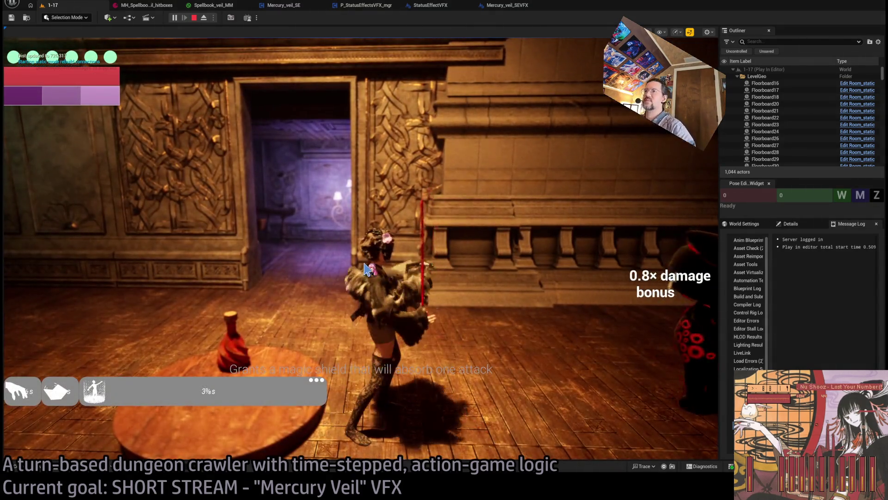
# Step: Cast the veil shield in the play session to watch it form, then return to Spellbook_veil_MM
pyautogui.click(368, 269)
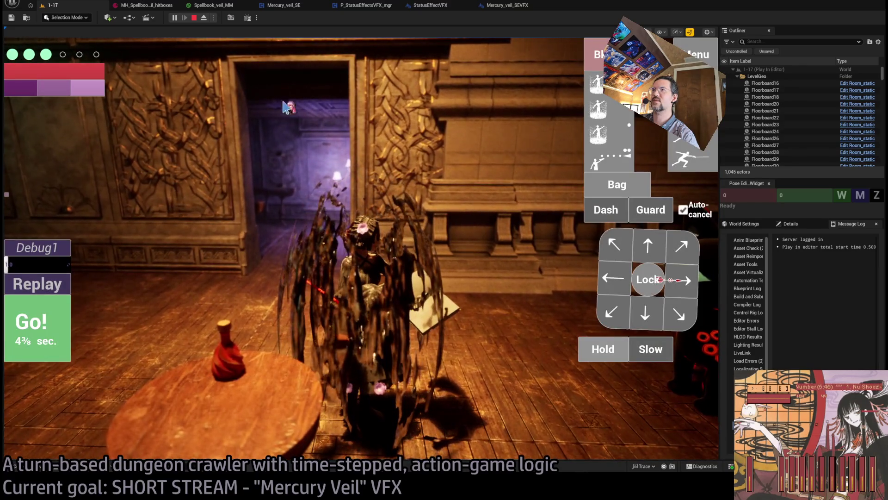
pyautogui.click(209, 6)
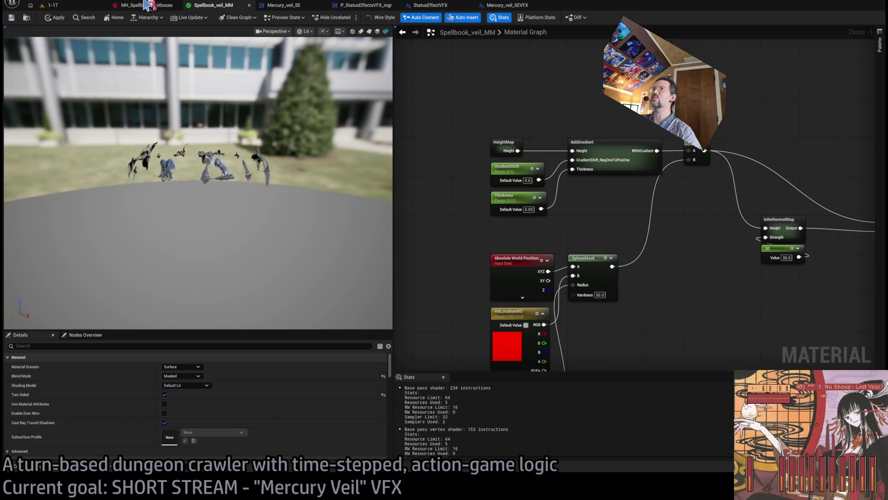
# Step: In Mercury_veil_SEVFX, set GradientShift to 2.0 while keeping Thickness at 1.0
pyautogui.click(132, 7)
pyautogui.click(515, 8)
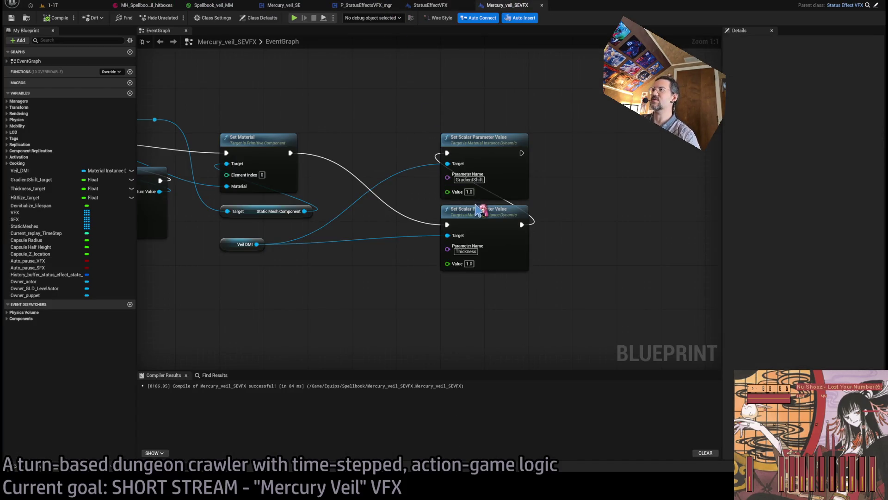
pyautogui.scroll(-1, 514, 306)
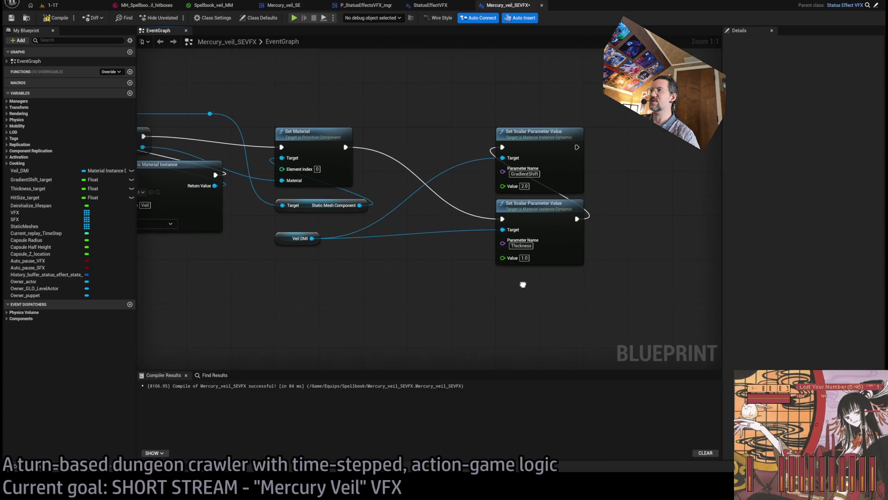
pyautogui.scroll(1, 442, 270)
pyautogui.moveTo(438, 264); pyautogui.dragTo(458, 289)
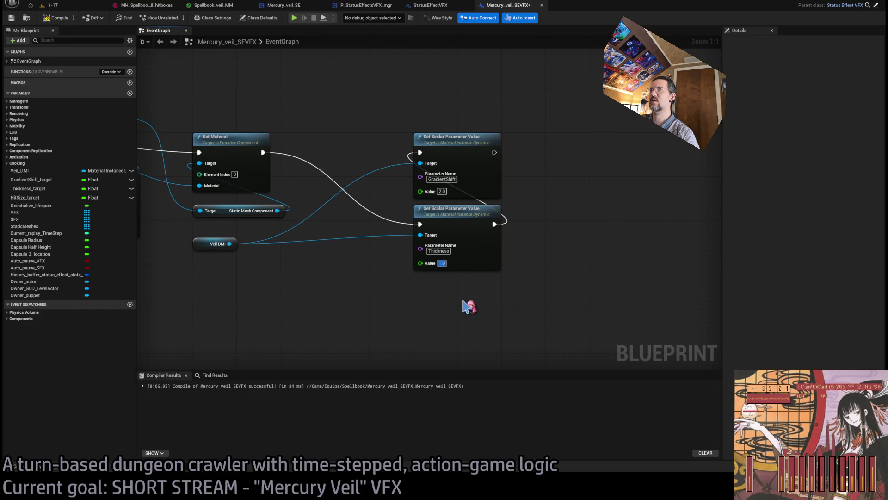
pyautogui.click(50, 5)
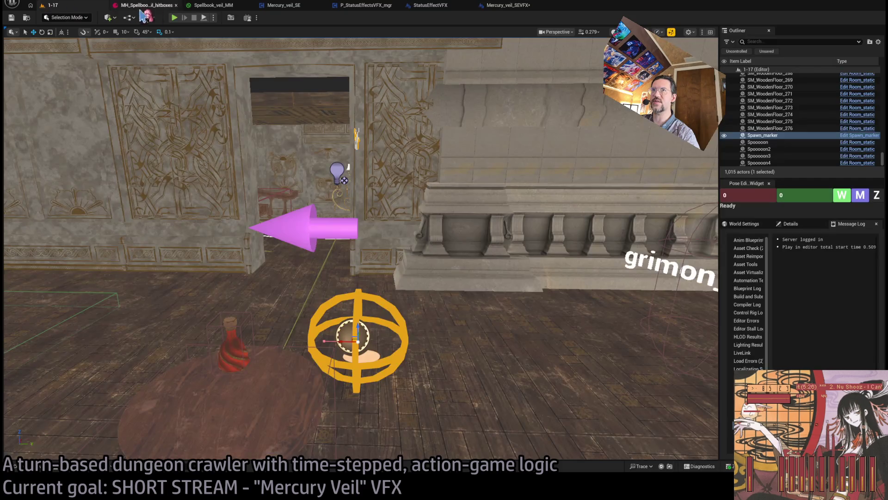
# Step: Play-test level 1-17 twice, running a turn to see the veil shards, then reopen Spellbook_veil_MM
pyautogui.hotkey('alt', 'p')
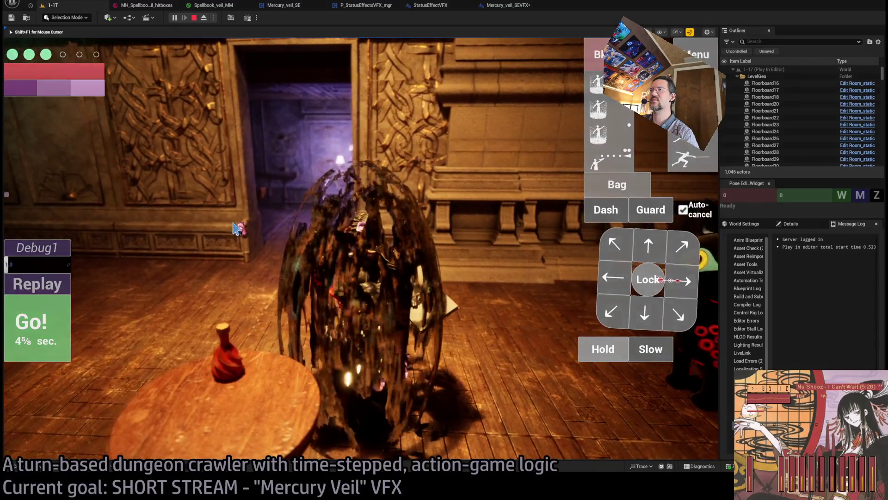
pyautogui.press('Escape')
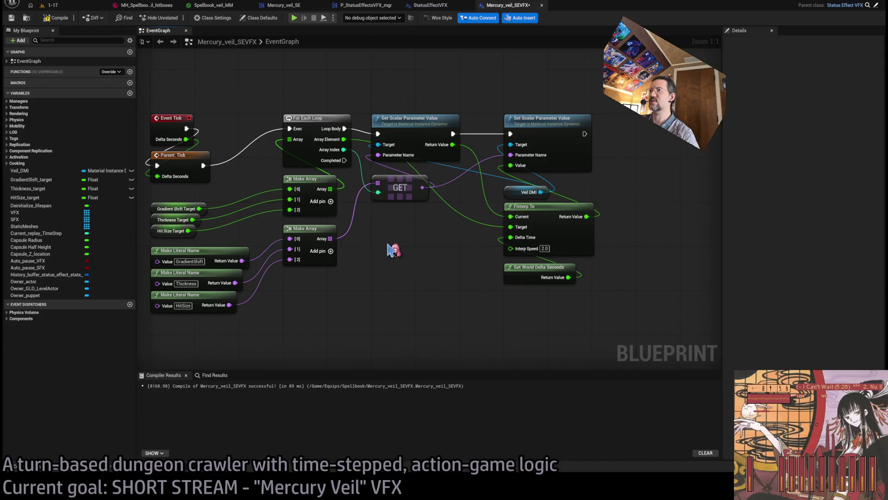
pyautogui.click(71, 9)
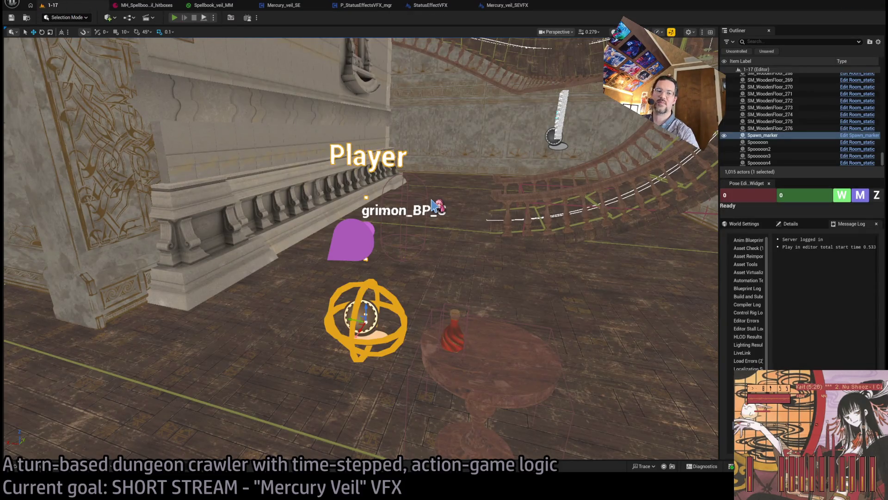
pyautogui.hotkey('alt', 'p')
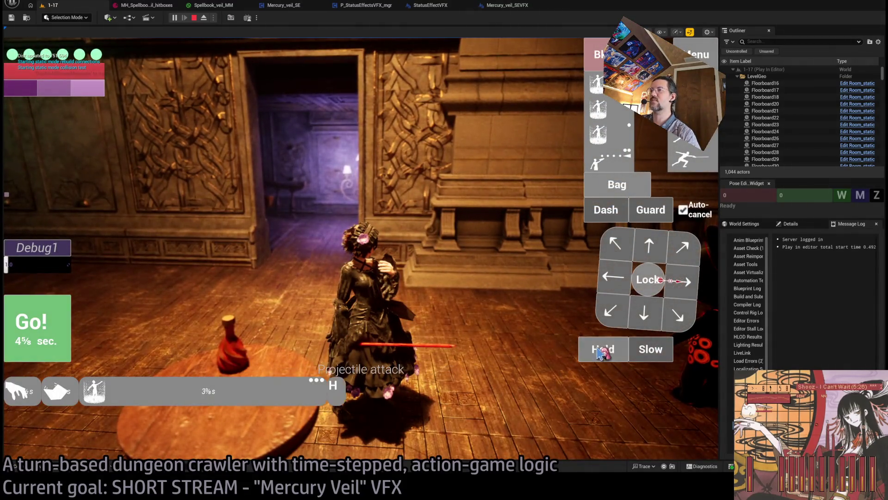
pyautogui.click(58, 320)
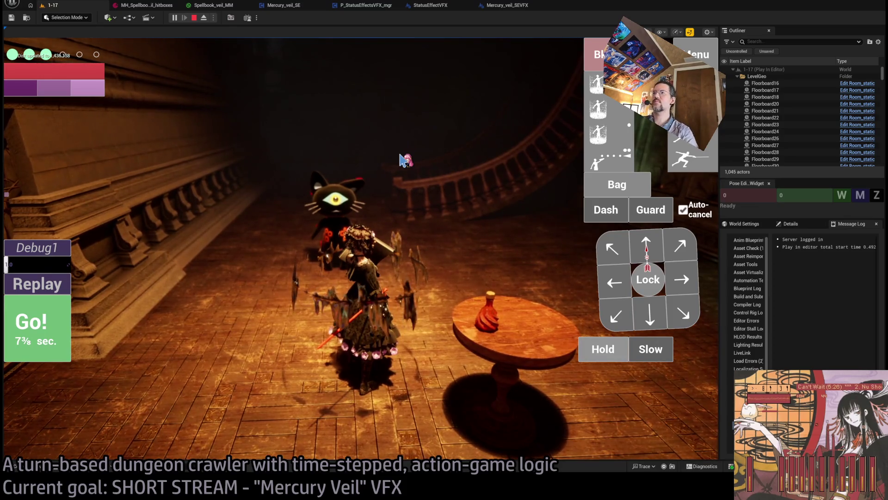
pyautogui.click(195, 18)
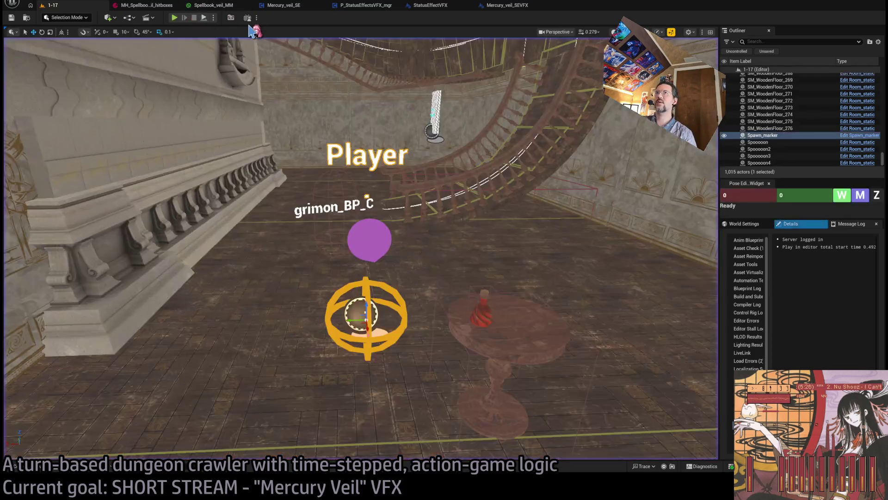
pyautogui.click(210, 5)
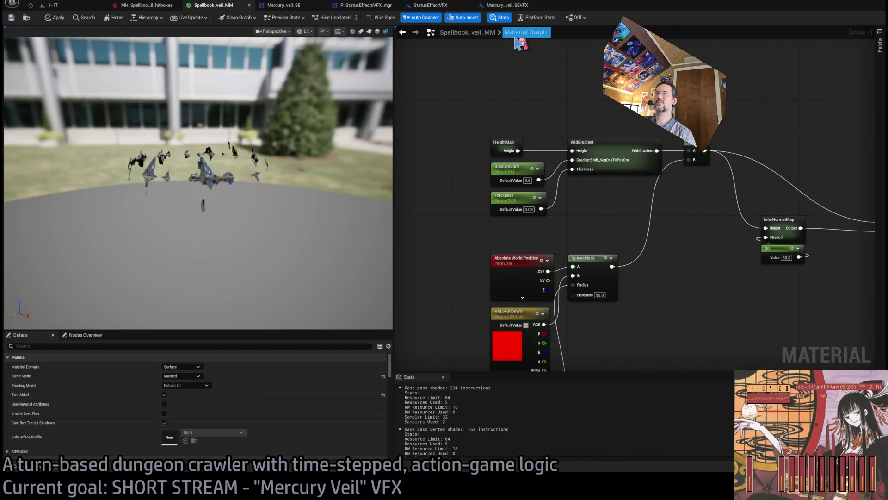
# Step: Place a Fresnel node near the output node with base reflect fraction 0.0
pyautogui.press('Home')
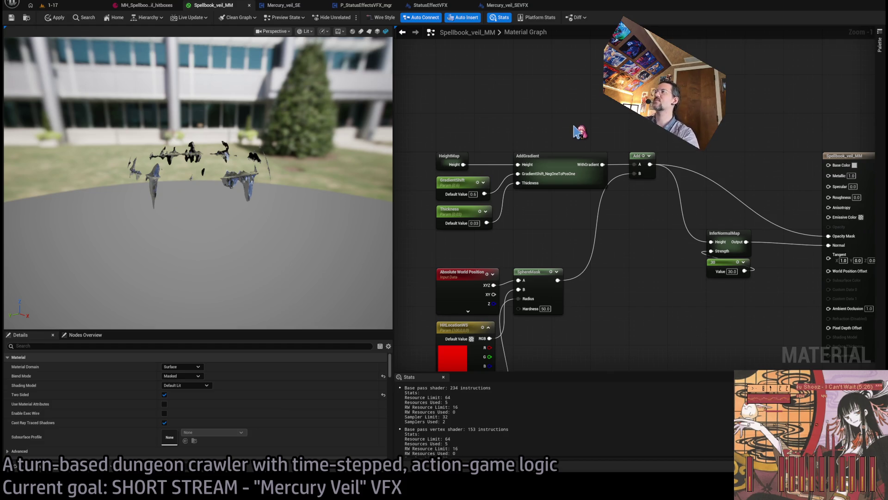
pyautogui.click(576, 131)
pyautogui.scroll(1, 573, 139)
pyautogui.moveTo(557, 244); pyautogui.dragTo(536, 199)
pyautogui.write('0.0')
pyautogui.press('Return')
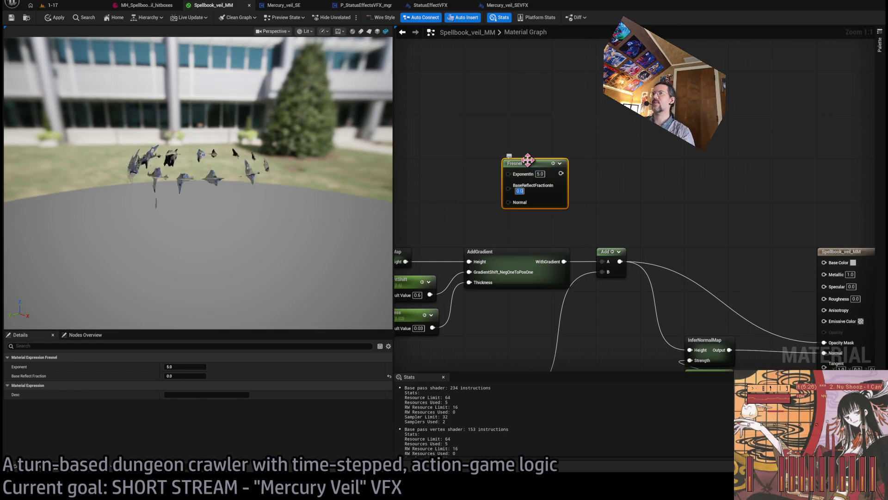
# Step: Position the Fresnel node right next to the HeightMap node
pyautogui.moveTo(528, 160); pyautogui.dragTo(487, 170)
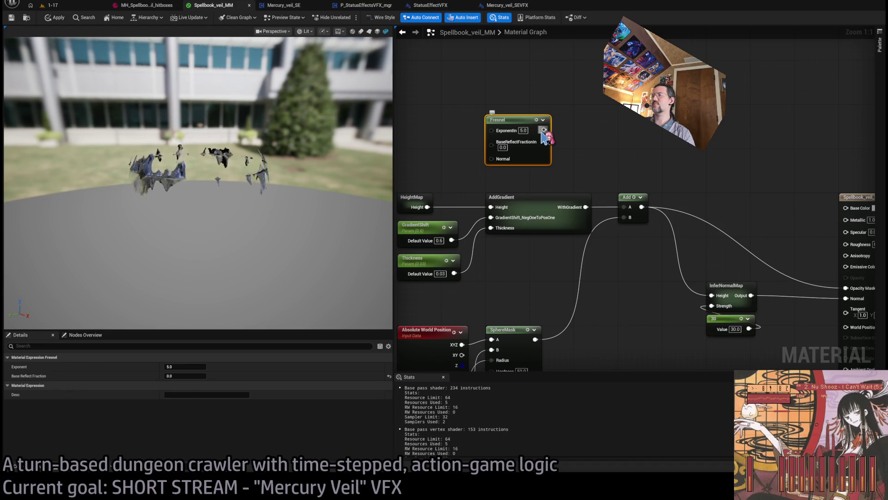
pyautogui.moveTo(615, 159); pyautogui.dragTo(629, 162)
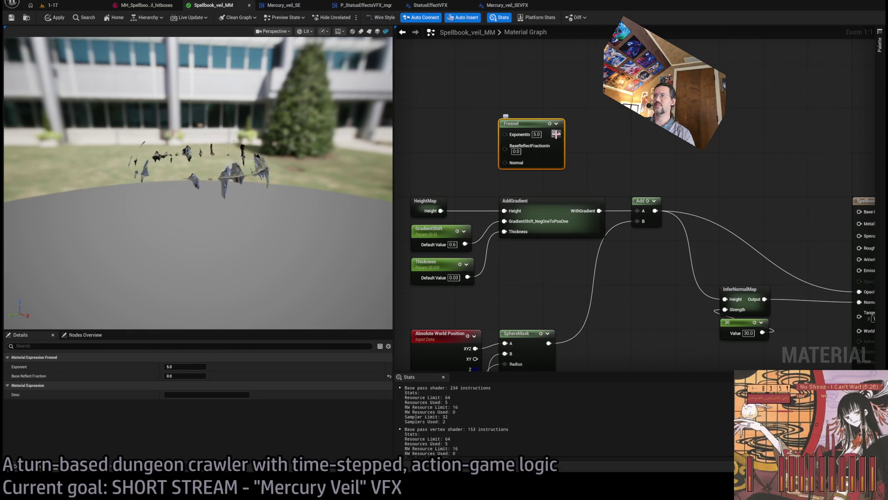
pyautogui.moveTo(505, 189); pyautogui.dragTo(595, 199)
pyautogui.moveTo(614, 137); pyautogui.dragTo(526, 149)
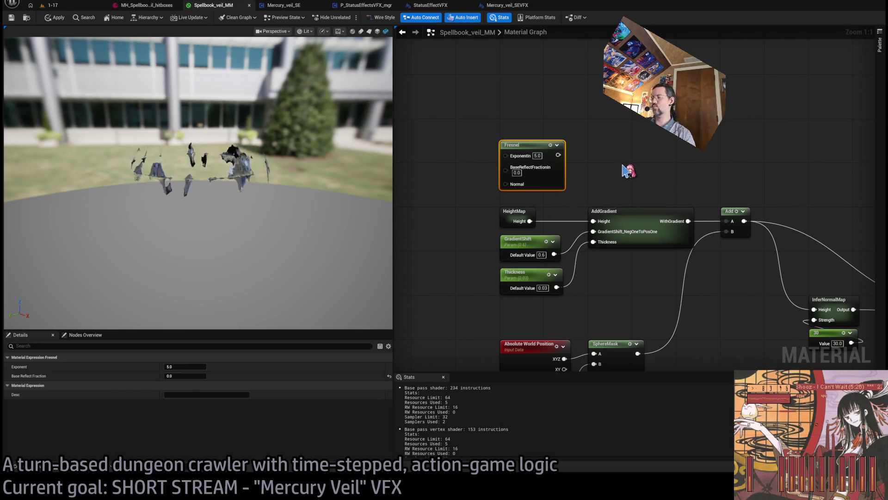
pyautogui.moveTo(627, 171)
pyautogui.mouseDown()
pyautogui.moveTo(712, 154)
pyautogui.moveTo(697, 134)
pyautogui.moveTo(652, 187)
pyautogui.moveTo(531, 196)
pyautogui.moveTo(425, 190)
pyautogui.moveTo(523, 183)
pyautogui.moveTo(502, 183)
pyautogui.mouseUp()
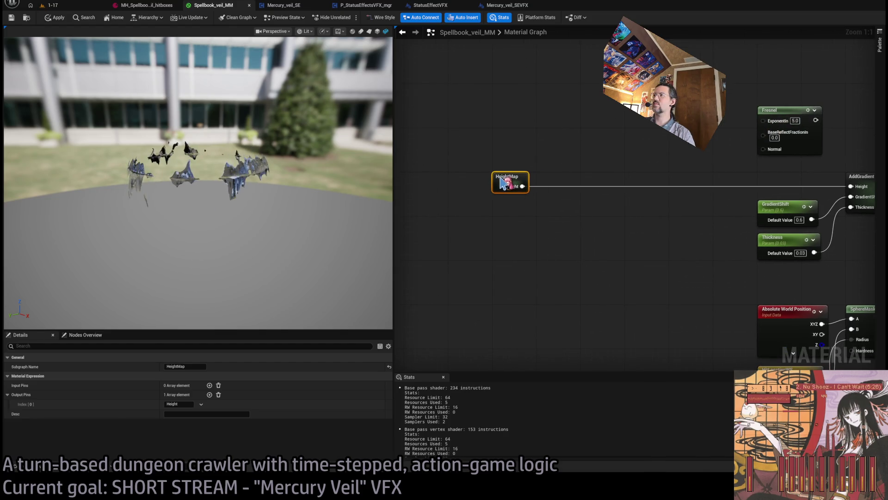
pyautogui.moveTo(745, 122); pyautogui.dragTo(497, 252)
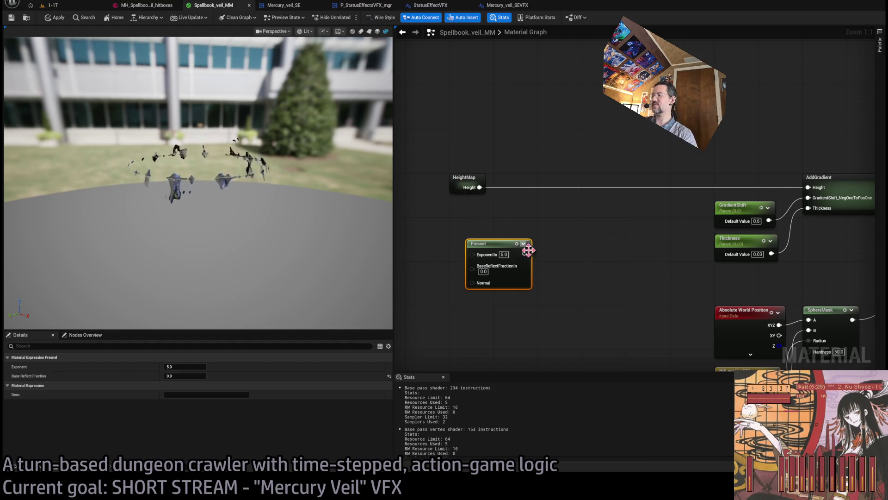
pyautogui.moveTo(480, 187); pyautogui.dragTo(566, 209)
# Step: Insert a Lerp on HeightMap's Height, with Fresnel driving Alpha and the output feeding AddGradient Height
pyautogui.press('l')
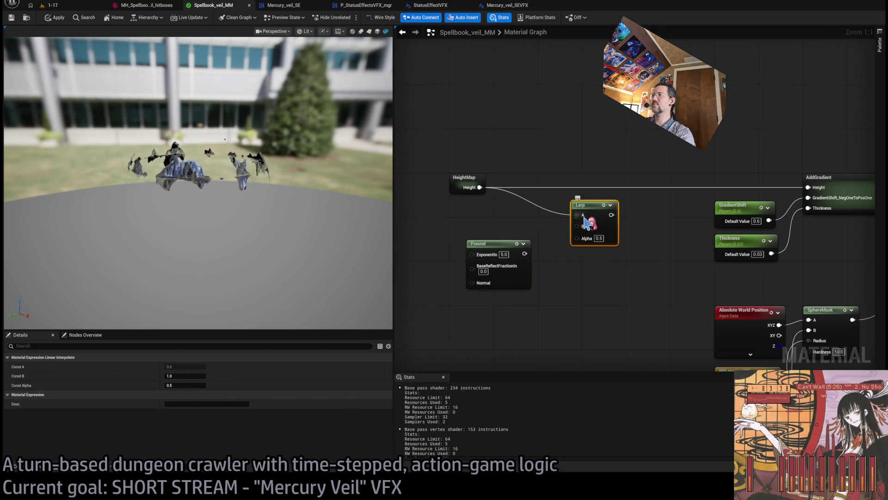
pyautogui.moveTo(524, 254); pyautogui.dragTo(577, 238)
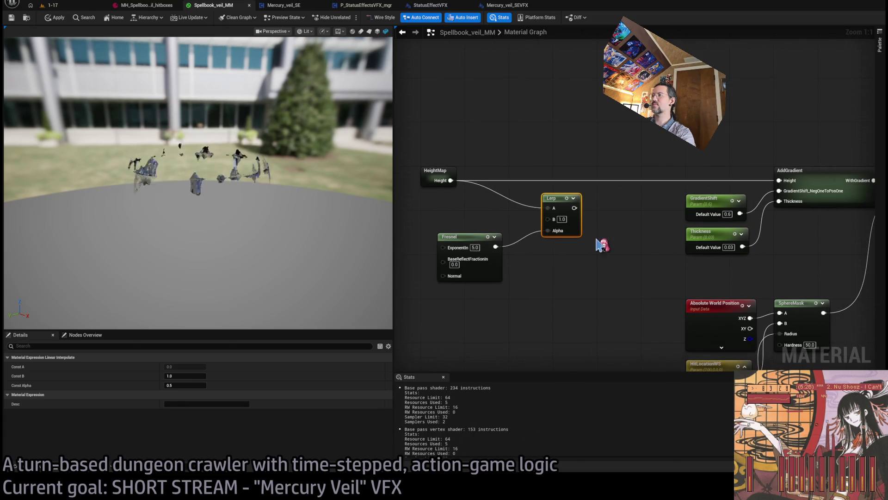
pyautogui.scroll(-2, 588, 222)
pyautogui.scroll(2, 585, 218)
pyautogui.moveTo(578, 207); pyautogui.dragTo(782, 180)
# Step: Arrange the Lerp node up and right, with the Fresnel node below it
pyautogui.moveTo(566, 205); pyautogui.dragTo(576, 178)
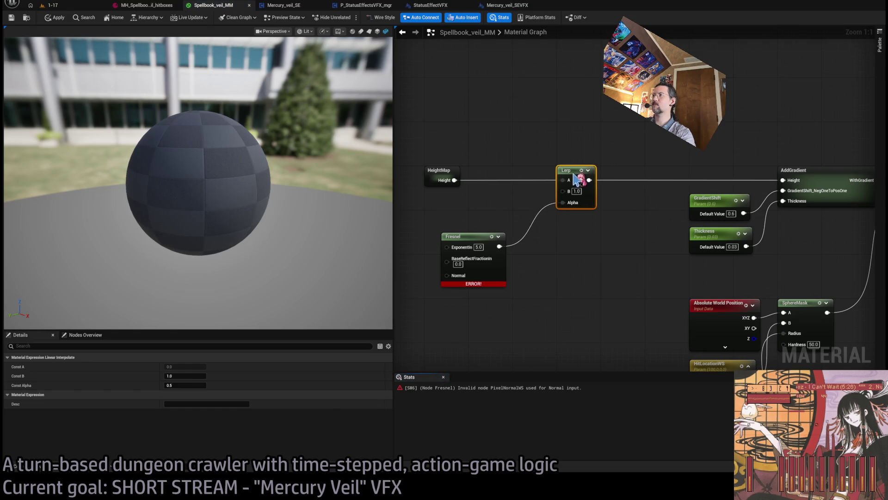
pyautogui.moveTo(463, 283); pyautogui.dragTo(577, 267)
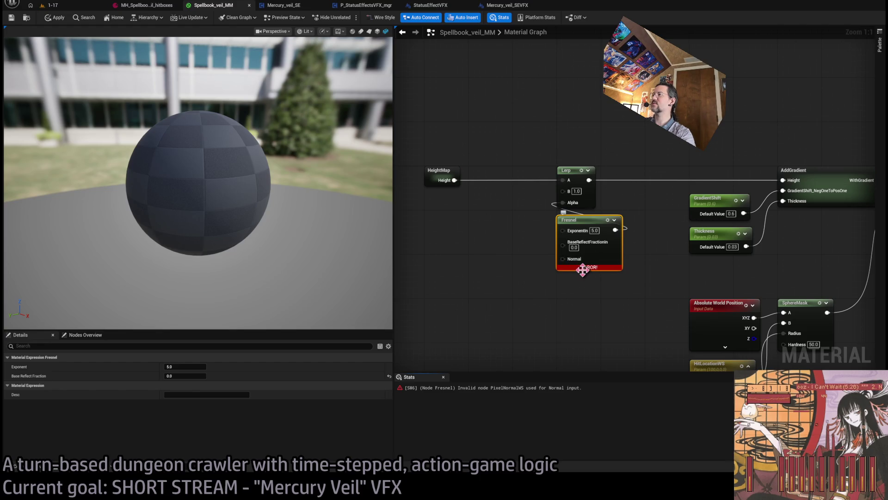
pyautogui.moveTo(579, 181)
pyautogui.mouseDown()
pyautogui.moveTo(536, 188)
pyautogui.moveTo(587, 202)
pyautogui.mouseUp()
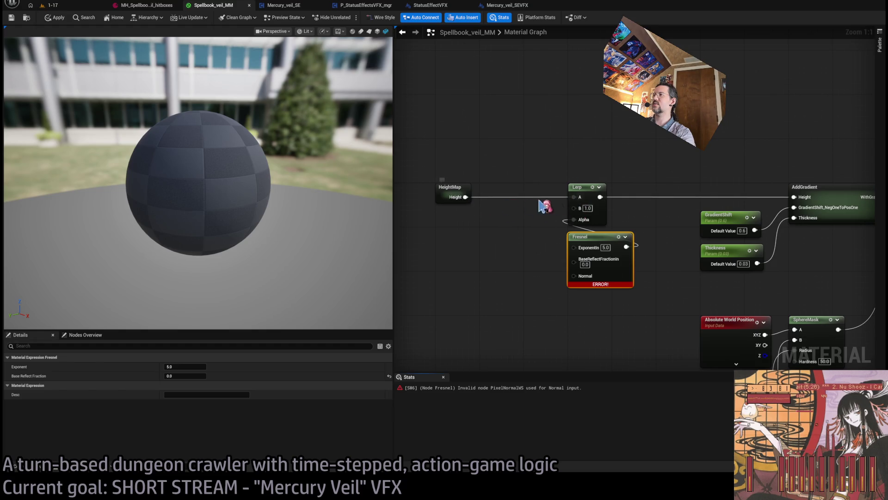
pyautogui.moveTo(591, 233); pyautogui.dragTo(520, 261)
pyautogui.moveTo(597, 262); pyautogui.dragTo(543, 265)
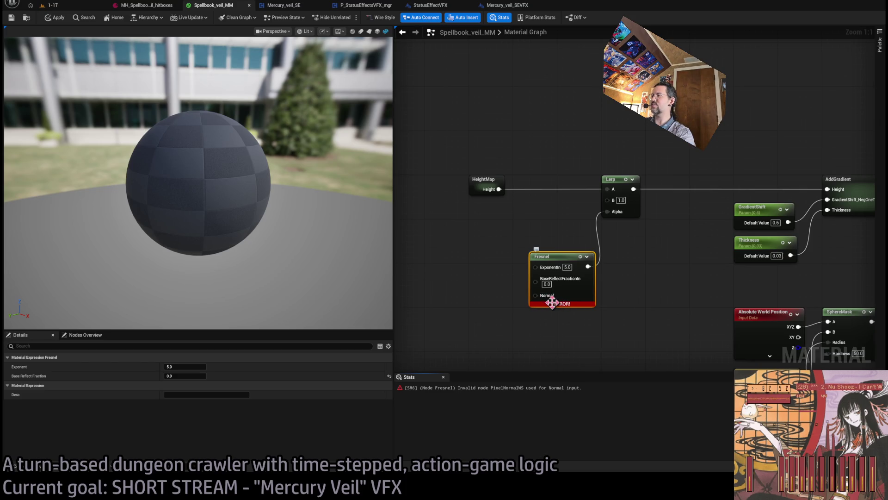
# Step: Add a PixelNormalWS node wired into the Fresnel Normal input and preview it on the sphere
pyautogui.moveTo(559, 258); pyautogui.dragTo(632, 236)
pyautogui.click(512, 277)
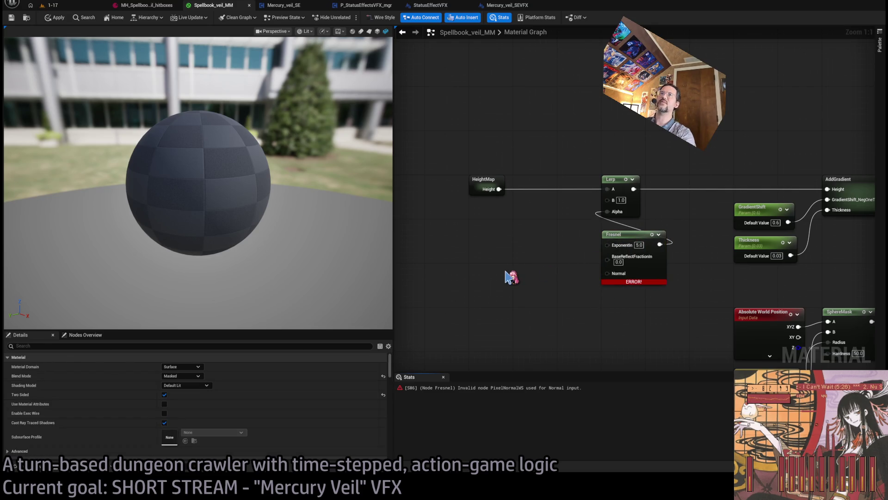
pyautogui.hotkey('ctrl', 'v')
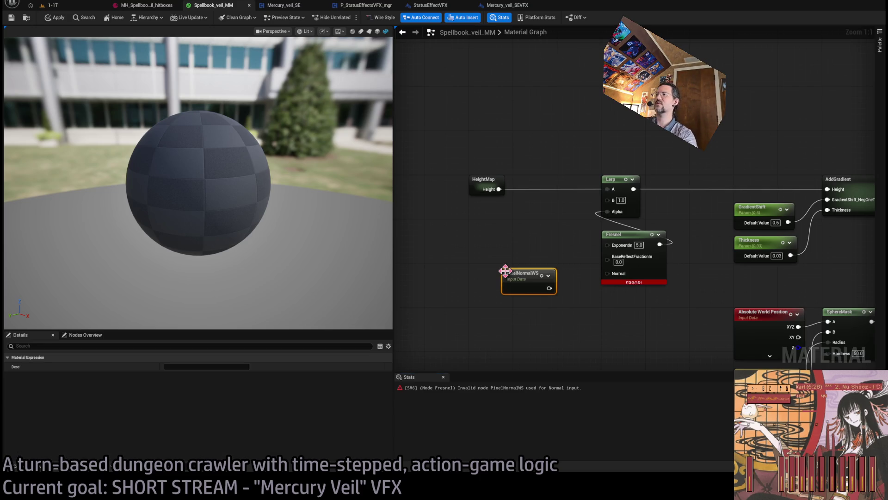
pyautogui.moveTo(549, 288)
pyautogui.mouseDown()
pyautogui.moveTo(597, 283)
pyautogui.moveTo(607, 273)
pyautogui.moveTo(508, 274)
pyautogui.mouseUp()
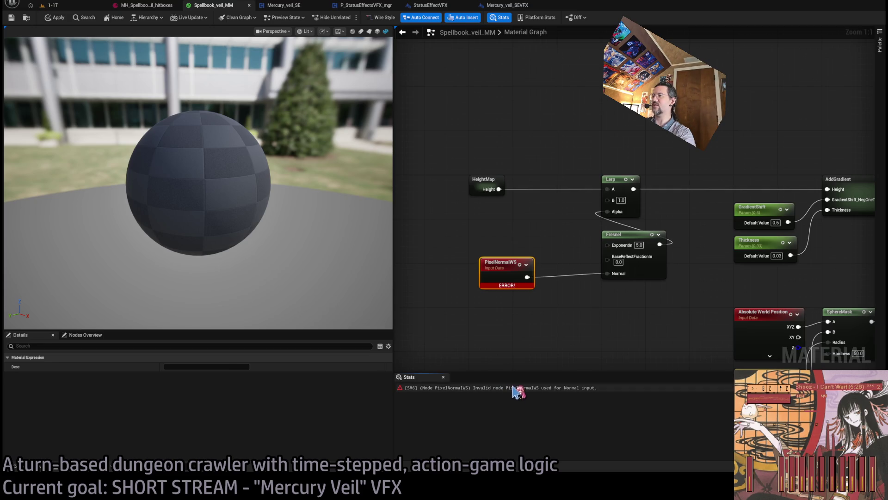
pyautogui.moveTo(492, 262); pyautogui.dragTo(480, 268)
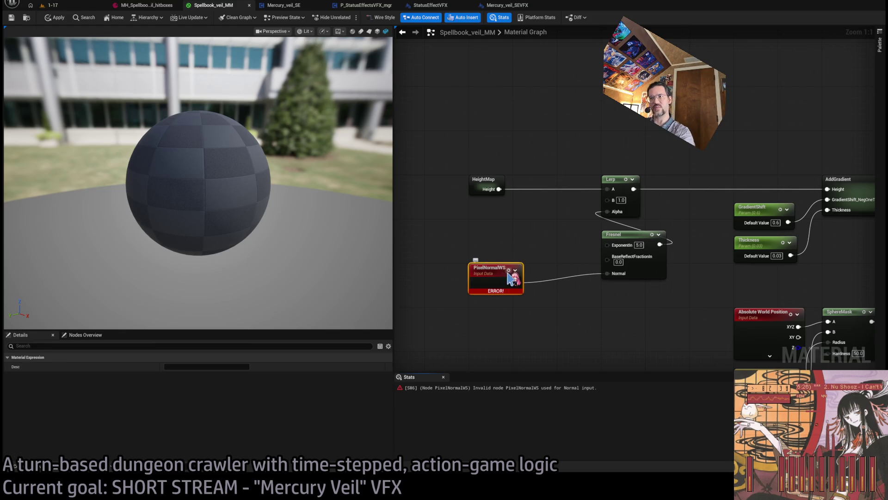
pyautogui.press('space')
# Step: Inspect the PixelNormalWS preview, then switch the preview back to the full material
pyautogui.click(481, 245)
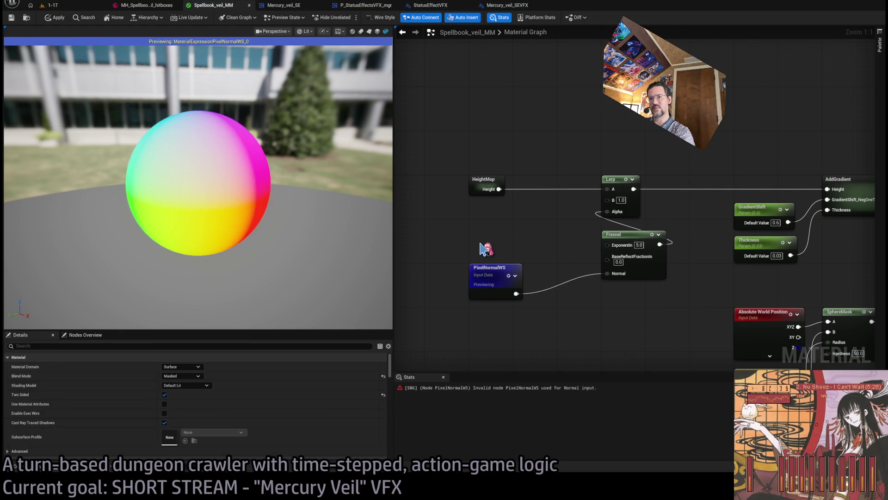
pyautogui.click(474, 270)
pyautogui.click(495, 262)
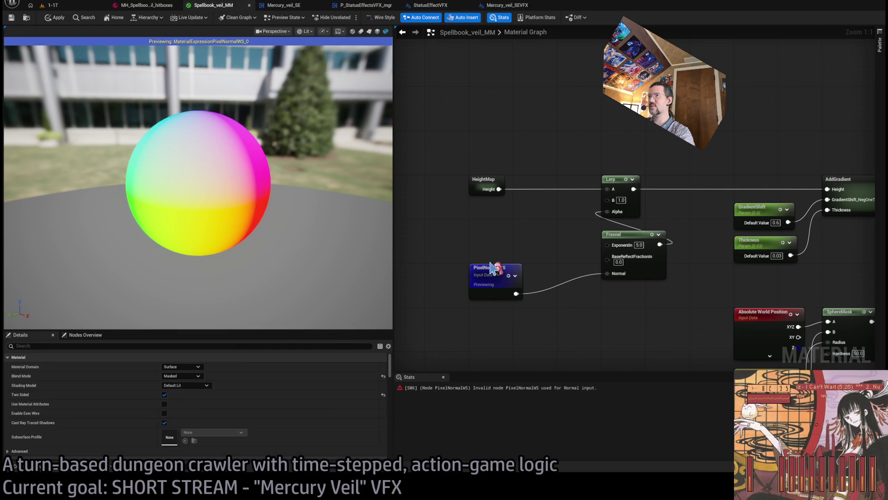
pyautogui.click(490, 273)
pyautogui.scroll(-4, 565, 288)
pyautogui.click(521, 327)
pyautogui.scroll(1, 522, 327)
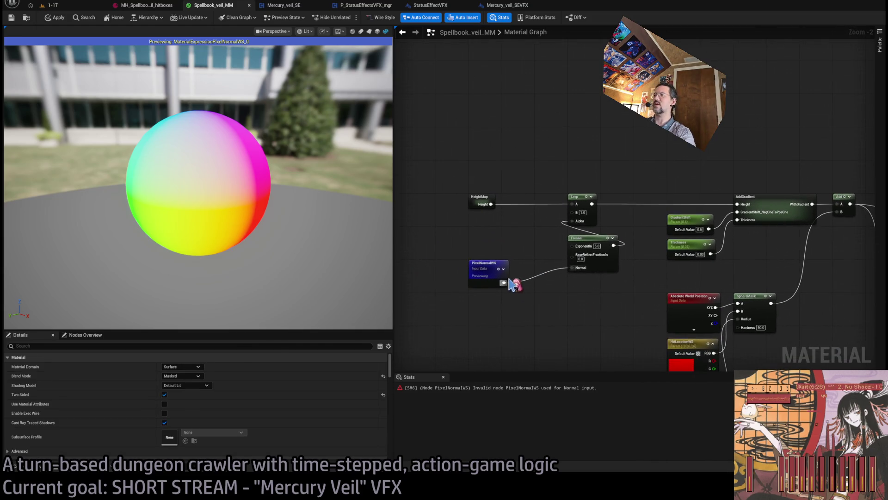
pyautogui.click(503, 274)
pyautogui.press('space')
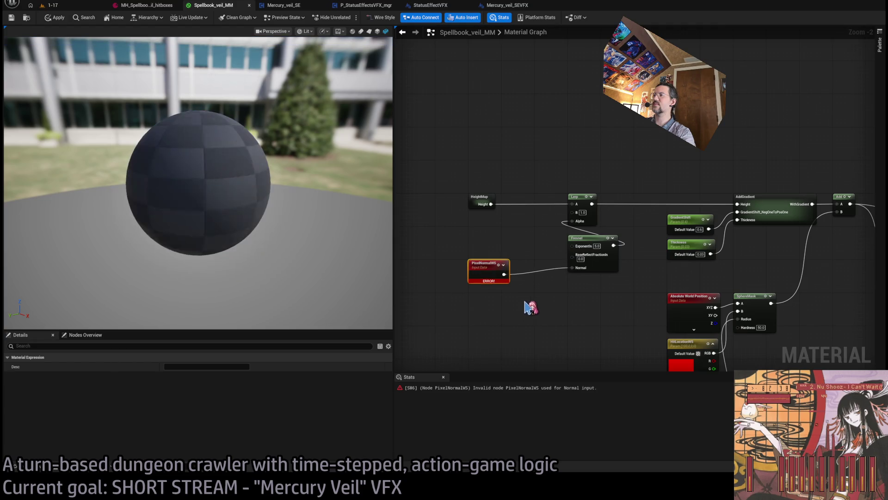
pyautogui.click(533, 315)
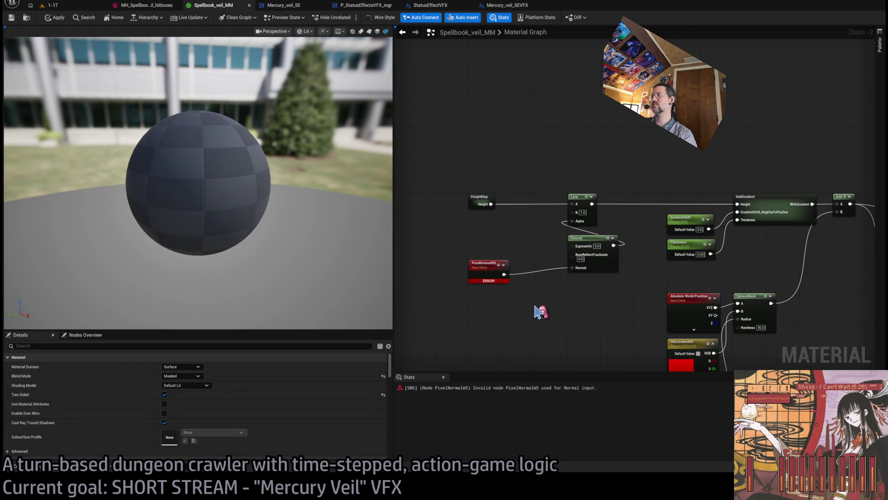
# Step: Disconnect the material's Normal input and select InferNormalMap with its 30 strength constant
pyautogui.moveTo(548, 245)
pyautogui.mouseDown()
pyautogui.moveTo(796, 299)
pyautogui.moveTo(798, 278)
pyautogui.moveTo(853, 264)
pyautogui.mouseUp()
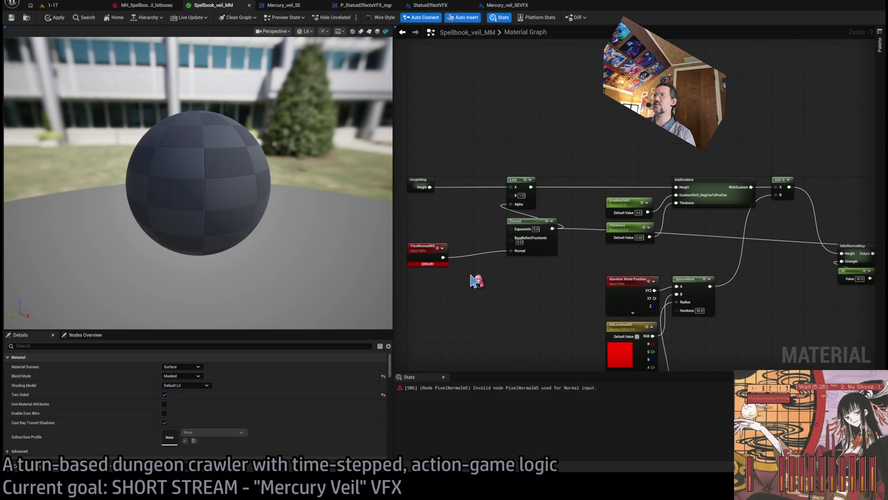
pyautogui.scroll(1, 748, 276)
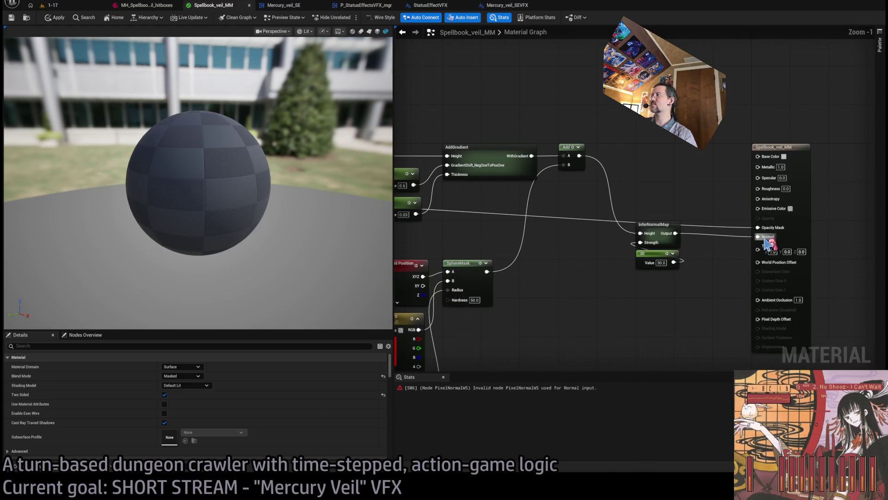
pyautogui.keyDown('alt'); pyautogui.click(758, 236); pyautogui.keyUp('alt')
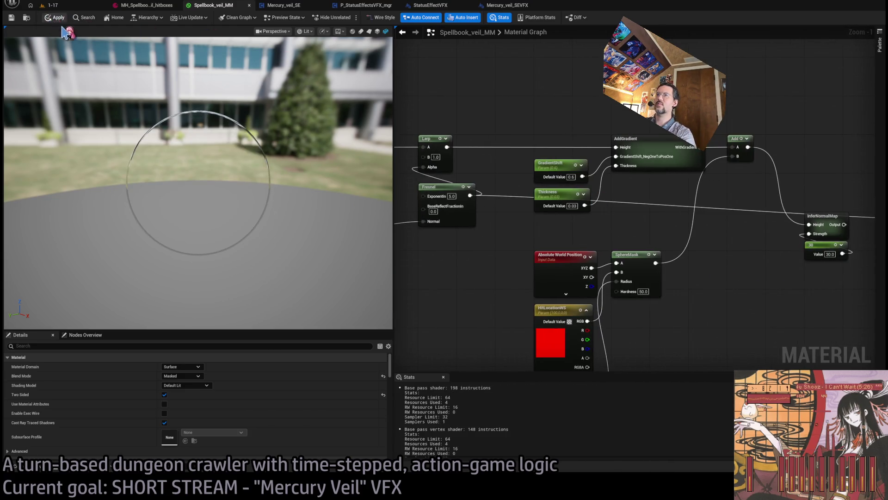
pyautogui.moveTo(663, 327)
pyautogui.mouseDown()
pyautogui.moveTo(688, 312)
pyautogui.moveTo(644, 307)
pyautogui.moveTo(642, 258)
pyautogui.moveTo(590, 285)
pyautogui.mouseUp()
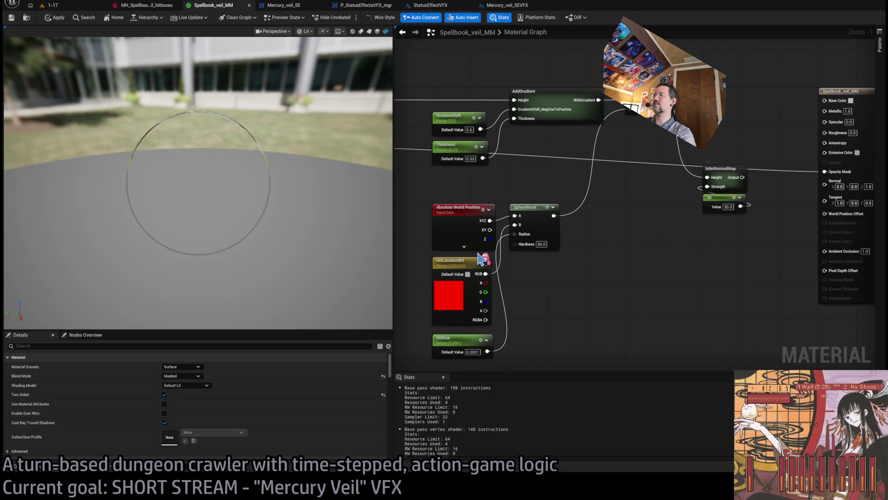
pyautogui.moveTo(725, 142); pyautogui.dragTo(727, 263)
pyautogui.doubleClick(724, 184)
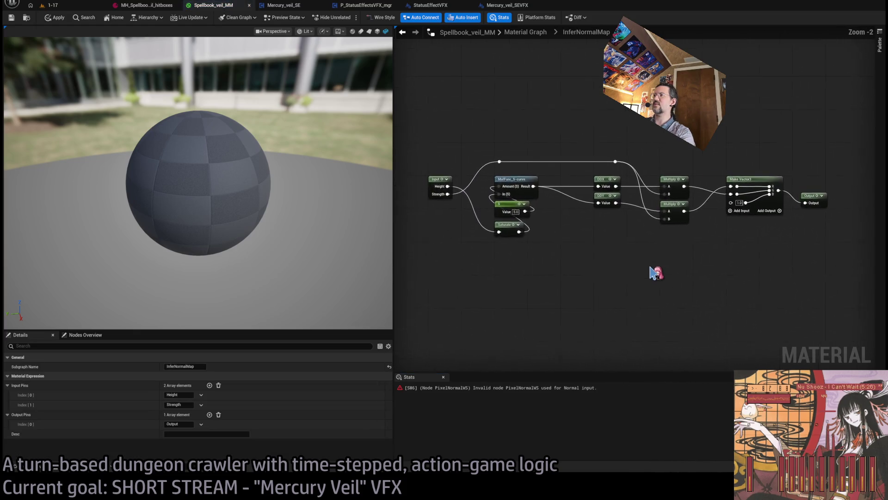
pyautogui.scroll(2, 626, 215)
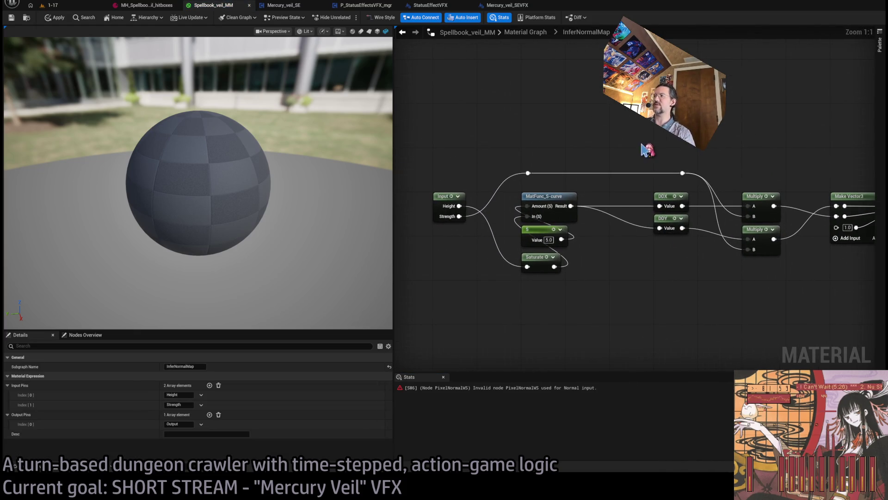
pyautogui.moveTo(648, 148); pyautogui.dragTo(673, 268)
pyautogui.click(662, 264)
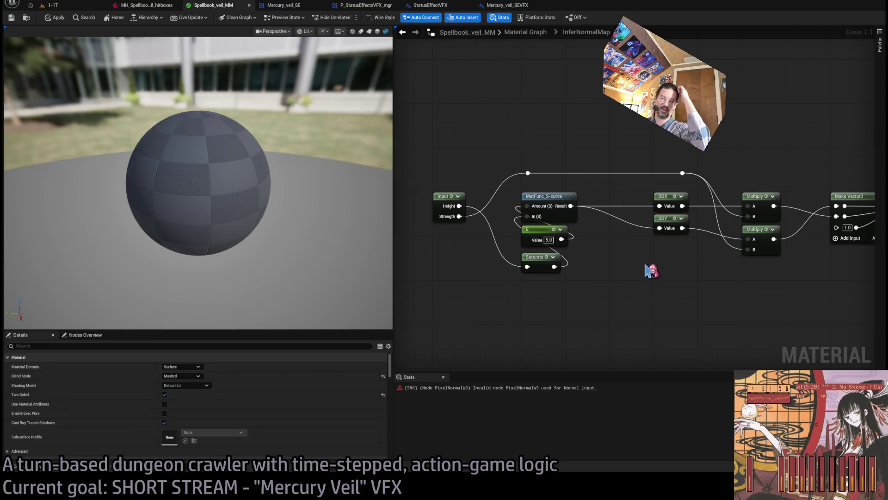
pyautogui.moveTo(644, 258)
pyautogui.mouseDown()
pyautogui.moveTo(635, 182)
pyautogui.moveTo(668, 294)
pyautogui.moveTo(620, 257)
pyautogui.mouseUp()
pyautogui.scroll(3, 642, 197)
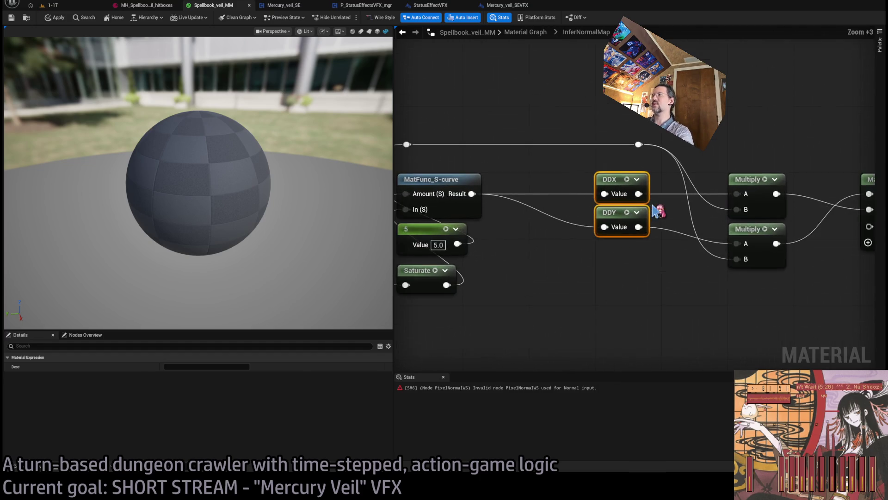
pyautogui.click(524, 149)
pyautogui.moveTo(512, 123); pyautogui.dragTo(569, 314)
pyautogui.click(569, 314)
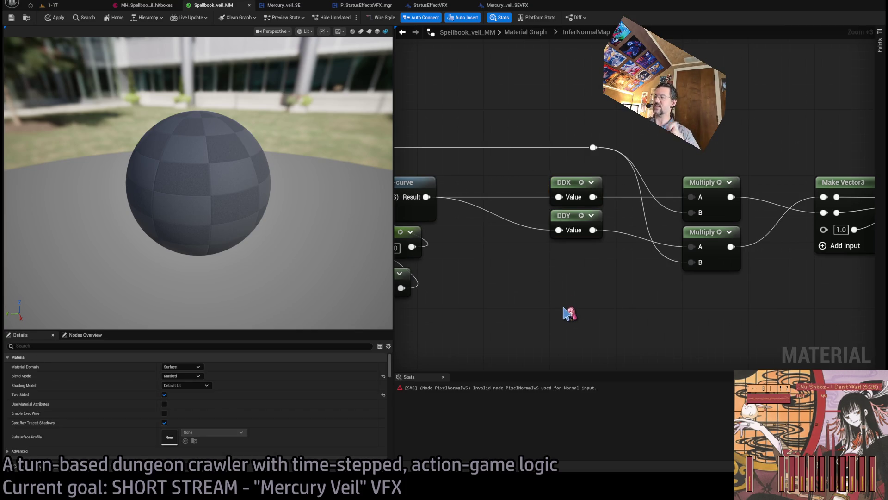
pyautogui.click(525, 32)
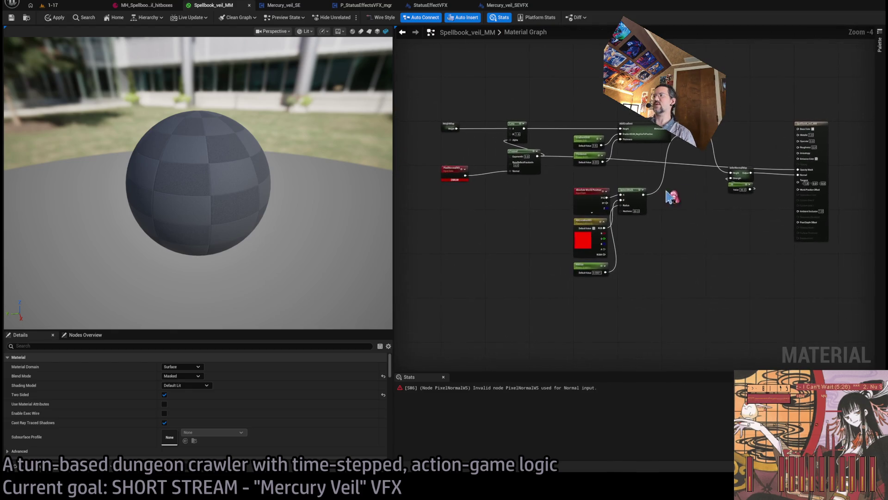
# Step: Break the PixelNormalWS-to-Fresnel wire and delete the Fresnel node
pyautogui.scroll(1, 711, 227)
pyautogui.moveTo(699, 222)
pyautogui.mouseDown()
pyautogui.moveTo(704, 242)
pyautogui.moveTo(786, 219)
pyautogui.mouseUp()
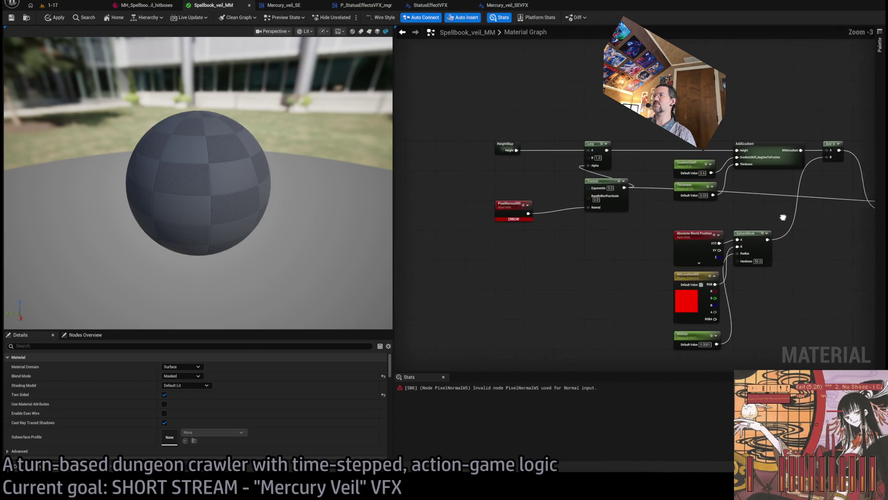
pyautogui.keyDown('alt'); pyautogui.click(597, 209); pyautogui.keyUp('alt')
pyautogui.scroll(3, 536, 197)
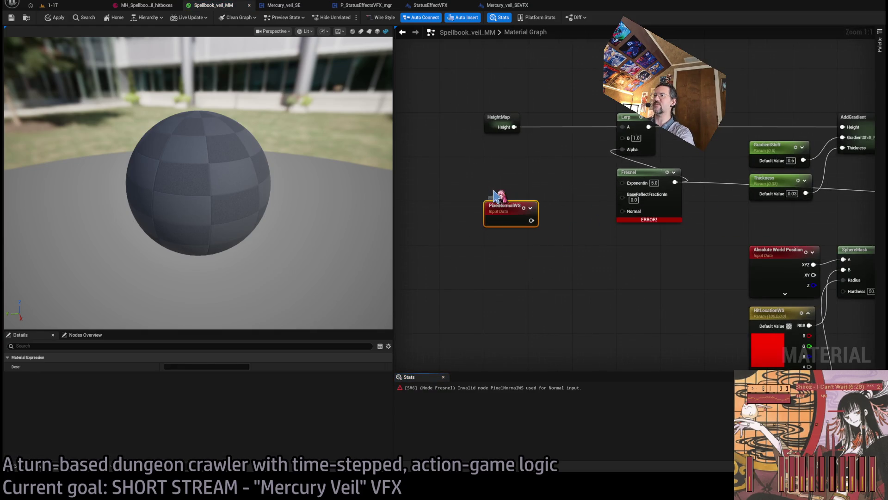
pyautogui.click(701, 211)
pyautogui.scroll(-3, 680, 208)
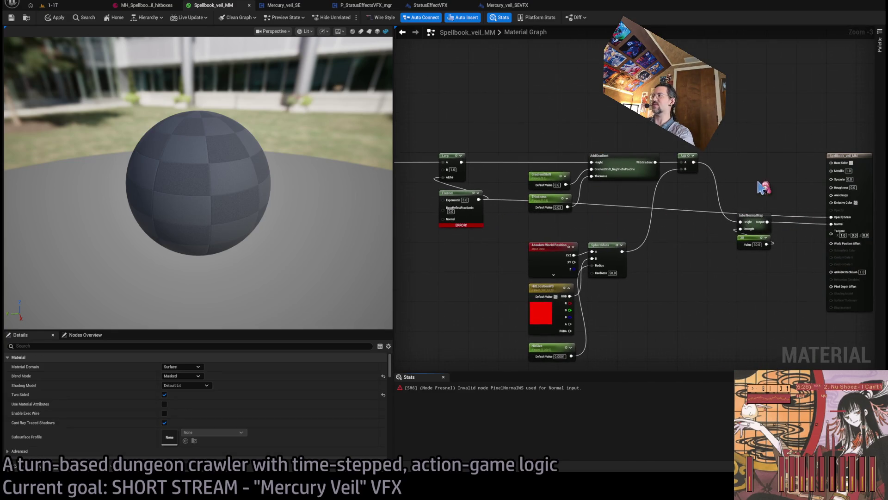
pyautogui.click(460, 193)
pyautogui.press('Delete')
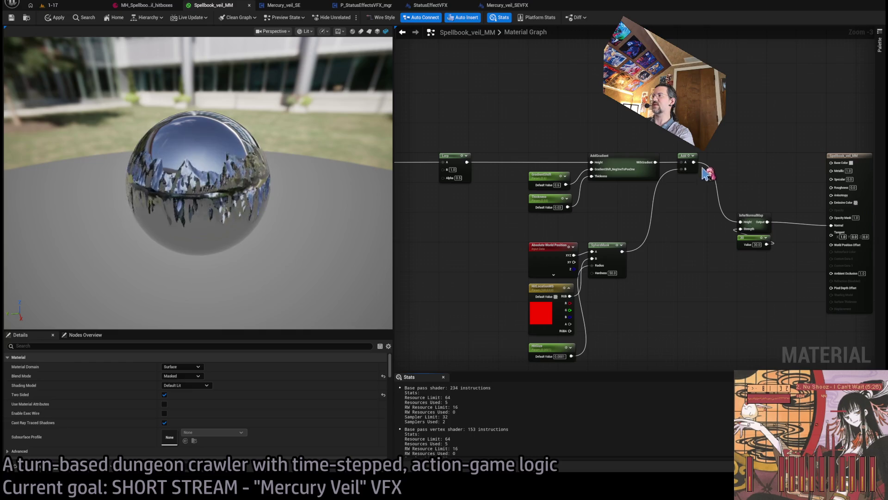
# Step: Wire the Add output into Opacity Mask for a masked chrome veil and delete the Lerp
pyautogui.moveTo(694, 163); pyautogui.dragTo(832, 217)
pyautogui.moveTo(357, 184); pyautogui.dragTo(351, 214)
pyautogui.scroll(2, 509, 186)
pyautogui.click(571, 164)
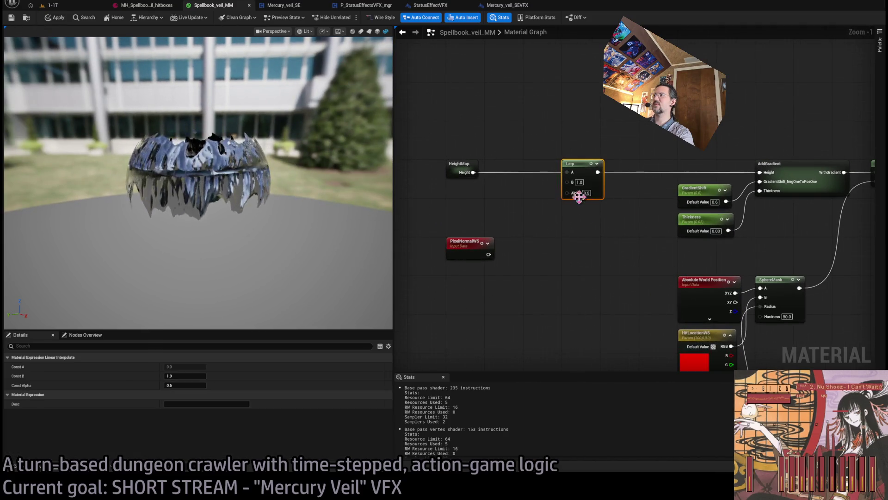
pyautogui.press('Delete')
# Step: Connect HeightMap Height directly to AddGradient Height and delete the PixelNormalWS nodes
pyautogui.moveTo(473, 172); pyautogui.dragTo(760, 173)
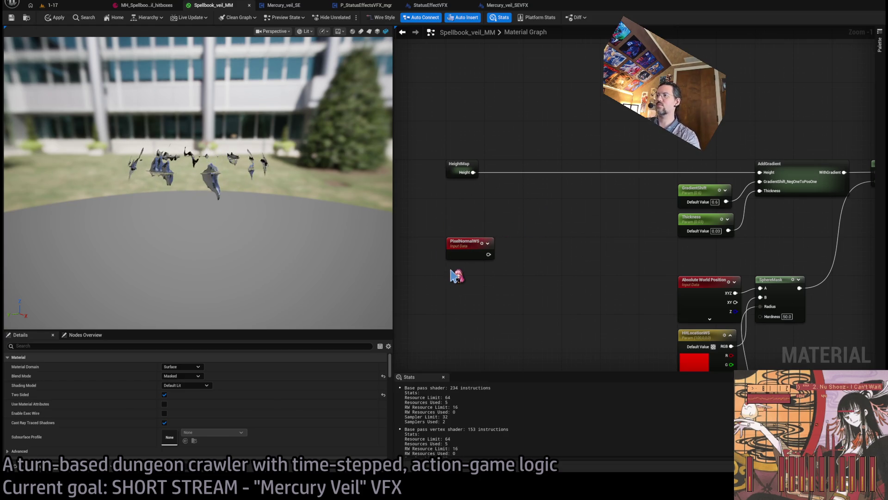
pyautogui.hotkey('ctrl', 'v')
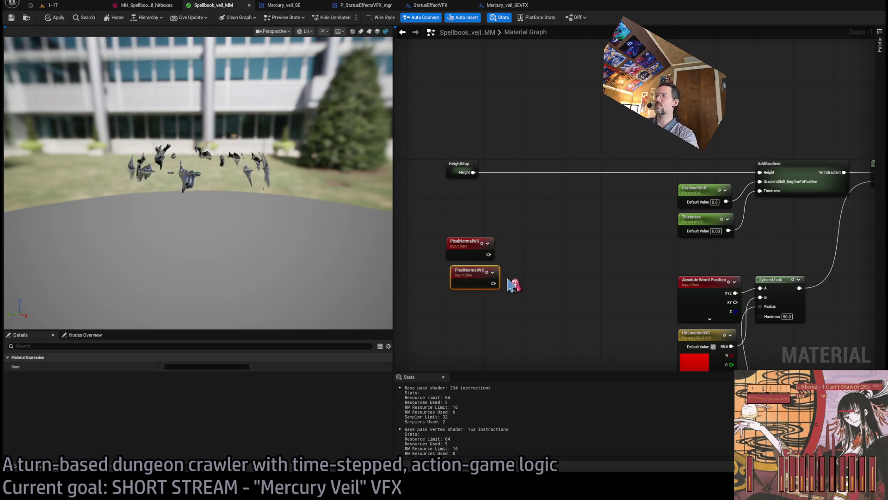
pyautogui.scroll(1, 512, 287)
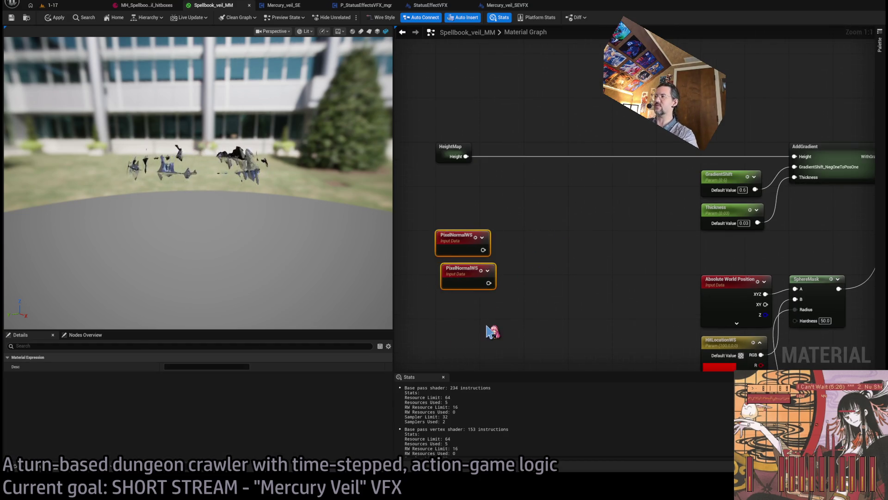
pyautogui.press('Delete')
# Step: Apply the material changes and open the InferNormalMap subgraph
pyautogui.scroll(-2, 555, 246)
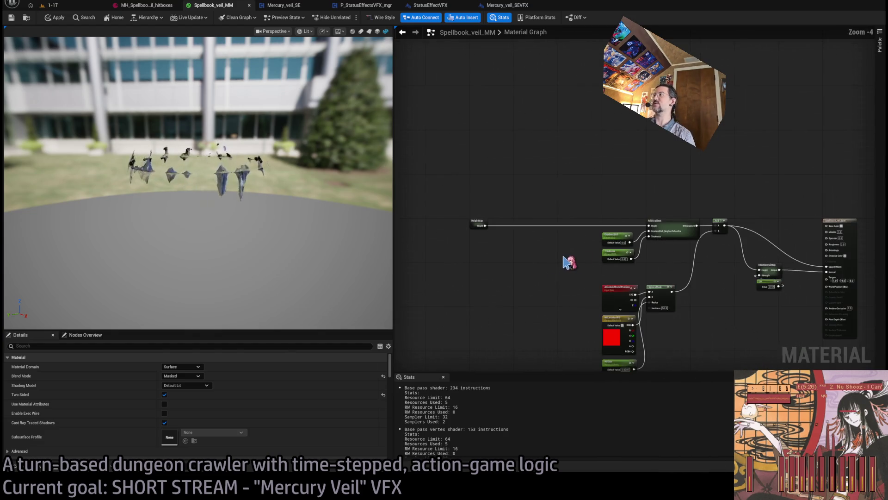
pyautogui.scroll(1, 457, 210)
pyautogui.moveTo(569, 176); pyautogui.dragTo(405, 155)
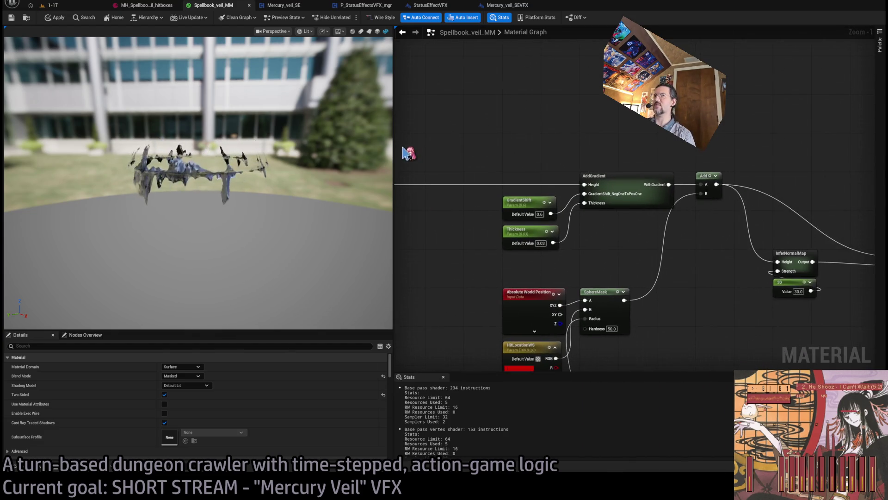
pyautogui.click(58, 14)
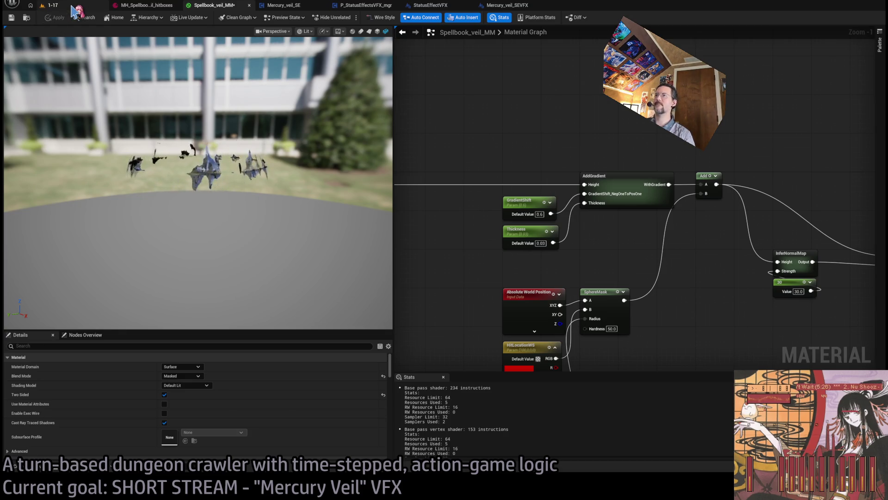
pyautogui.scroll(1, 526, 184)
pyautogui.moveTo(525, 184); pyautogui.dragTo(621, 235)
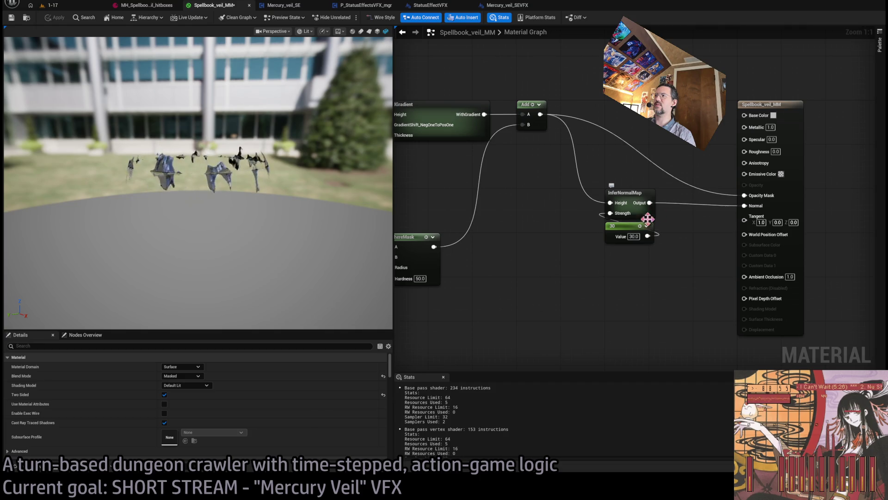
pyautogui.doubleClick(630, 192)
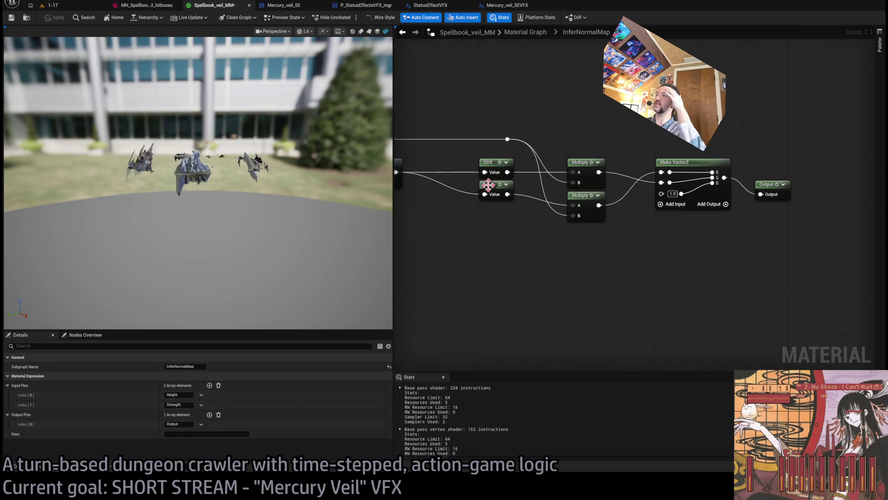
# Step: Move InferNormalMap's Output node beside Make Vector3, then go back to the main material graph
pyautogui.click(654, 184)
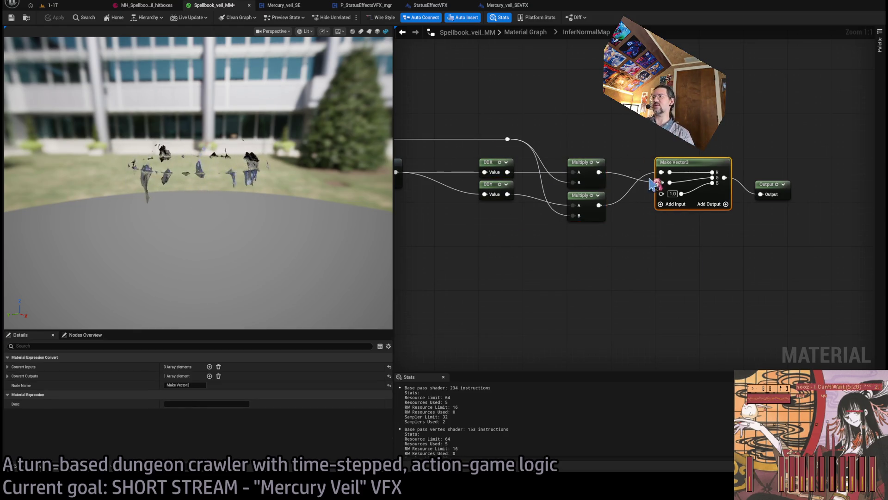
pyautogui.moveTo(770, 181); pyautogui.dragTo(759, 159)
pyautogui.click(548, 67)
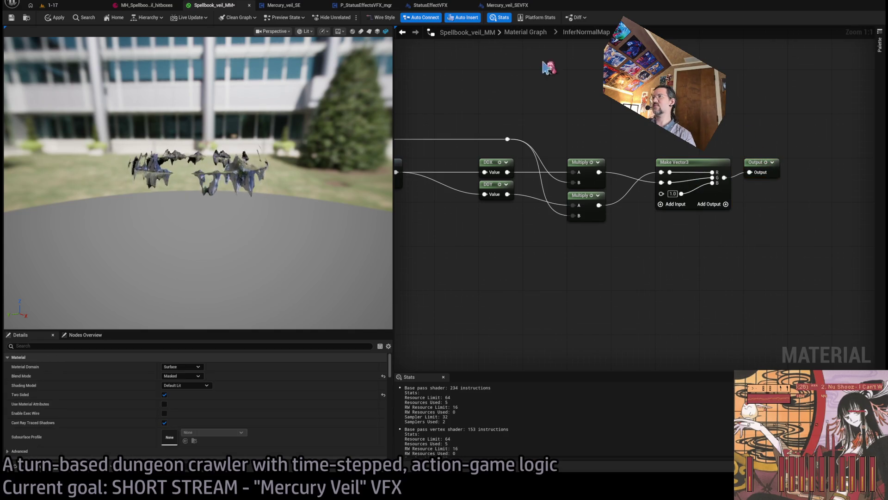
pyautogui.click(525, 32)
pyautogui.scroll(-2, 643, 210)
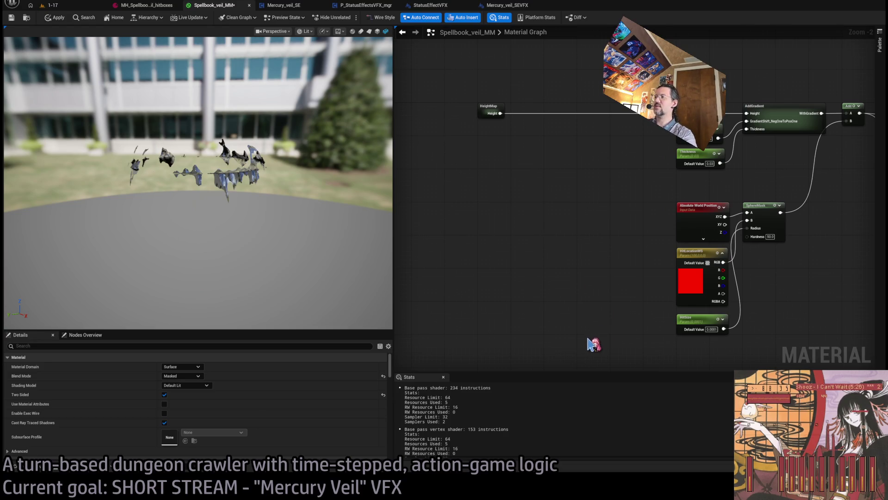
# Step: Add a VertexTangentWS node and place it on the left below HeightMap
pyautogui.hotkey('ctrl', 'v')
pyautogui.scroll(1, 565, 236)
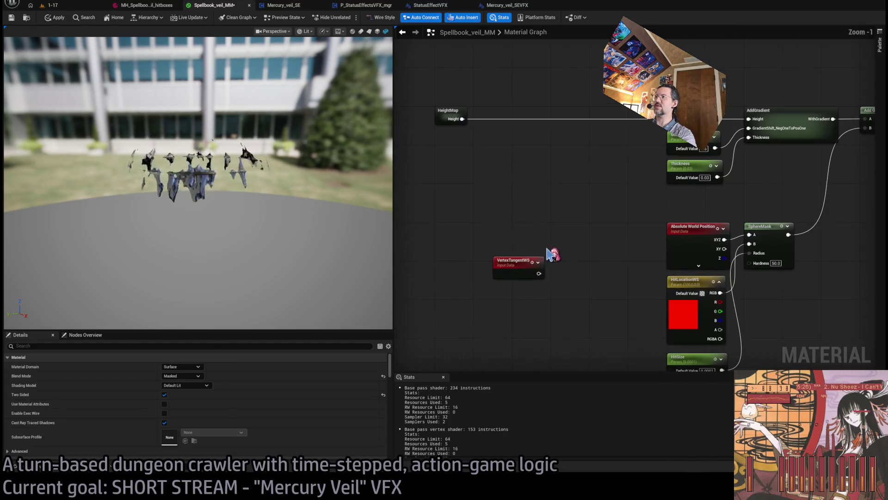
pyautogui.moveTo(519, 268)
pyautogui.mouseDown()
pyautogui.moveTo(462, 250)
pyautogui.moveTo(461, 234)
pyautogui.mouseUp()
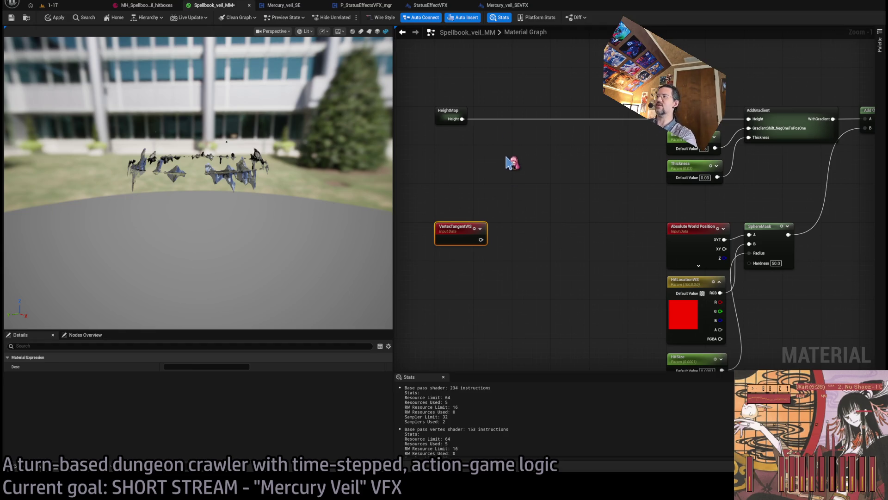
pyautogui.click(511, 164)
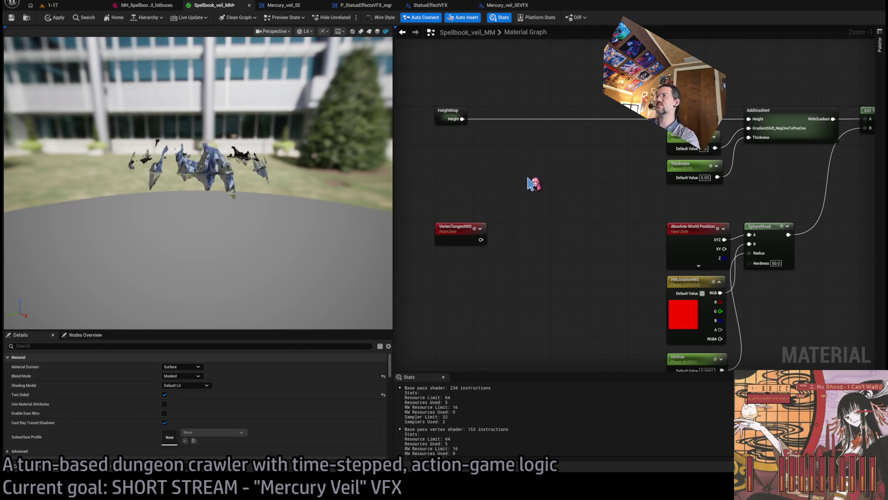
pyautogui.rightClick(530, 184)
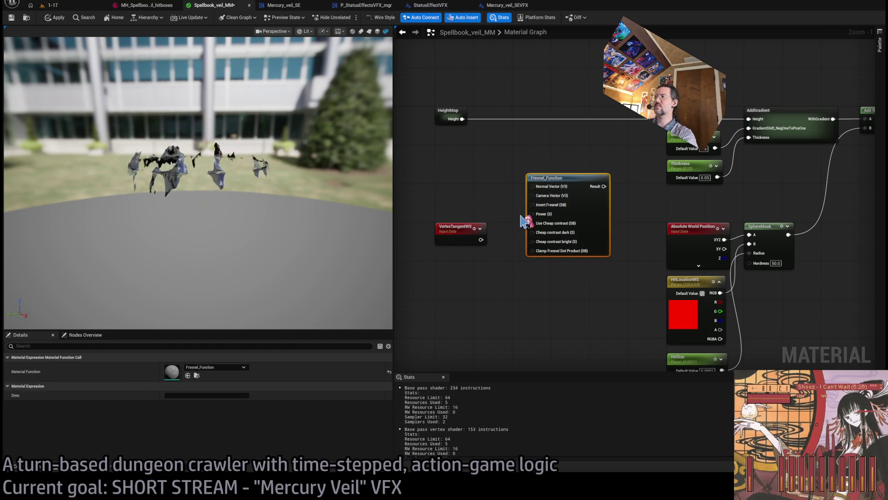
# Step: Place a Fresnel node and wire VertexTangentWS into its Normal input
pyautogui.click(507, 158)
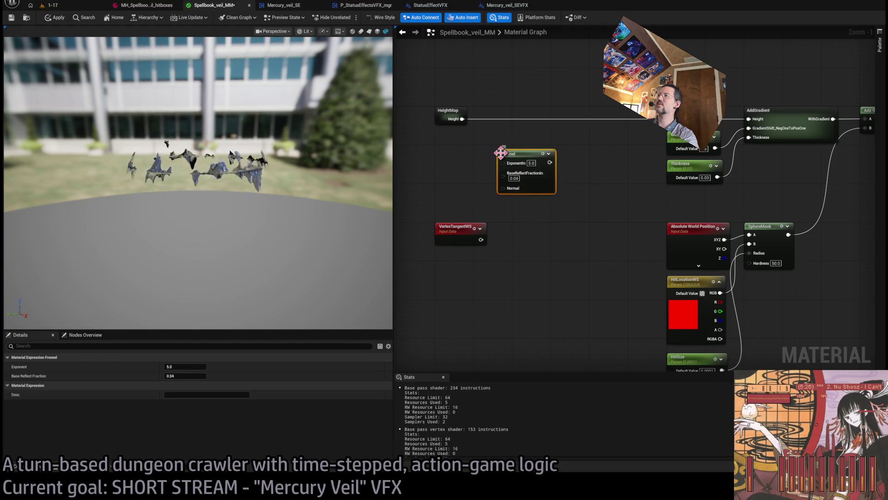
pyautogui.moveTo(482, 240)
pyautogui.mouseDown()
pyautogui.moveTo(511, 198)
pyautogui.moveTo(528, 226)
pyautogui.moveTo(884, 246)
pyautogui.moveTo(827, 231)
pyautogui.mouseUp()
pyautogui.moveTo(194, 194)
pyautogui.mouseDown()
pyautogui.moveTo(207, 126)
pyautogui.moveTo(214, 227)
pyautogui.mouseUp()
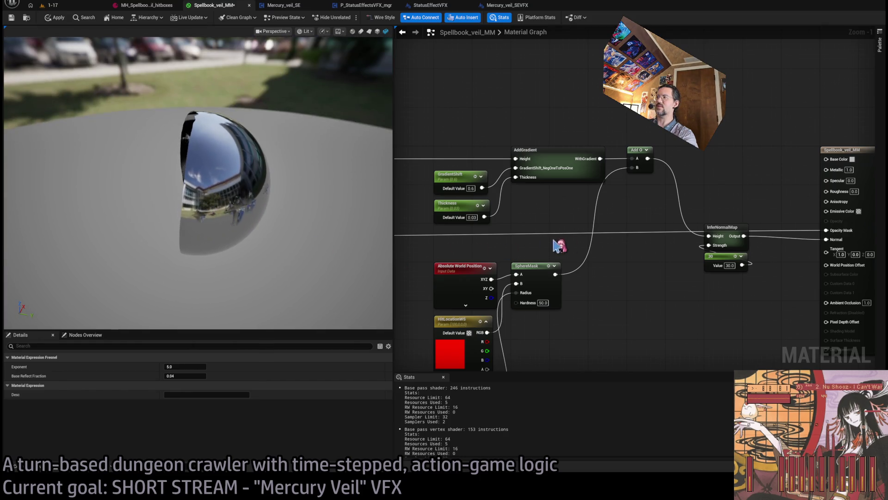
# Step: Disconnect the Add node's B input and pull a new wire from the Fresnel output
pyautogui.keyDown('alt'); pyautogui.click(647, 159); pyautogui.keyUp('alt')
pyautogui.press('Home')
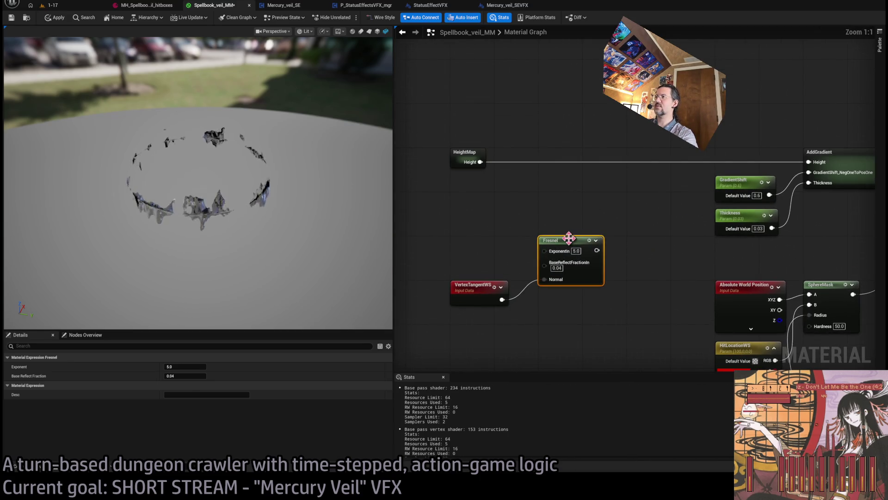
pyautogui.moveTo(597, 250); pyautogui.dragTo(562, 197)
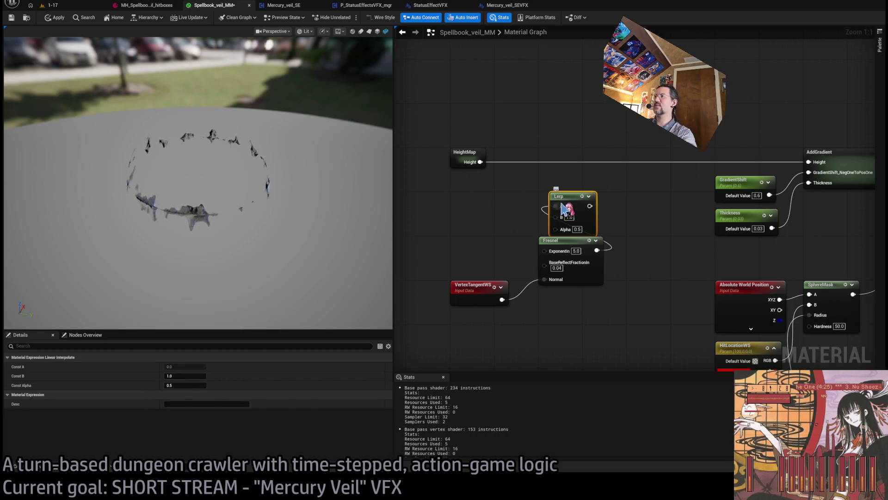
# Step: Insert a Fresnel-driven Lerp into the HeightMap-to-AddGradient link and check the preview sphere
pyautogui.moveTo(558, 233)
pyautogui.mouseDown()
pyautogui.moveTo(555, 224)
pyautogui.moveTo(591, 189)
pyautogui.mouseUp()
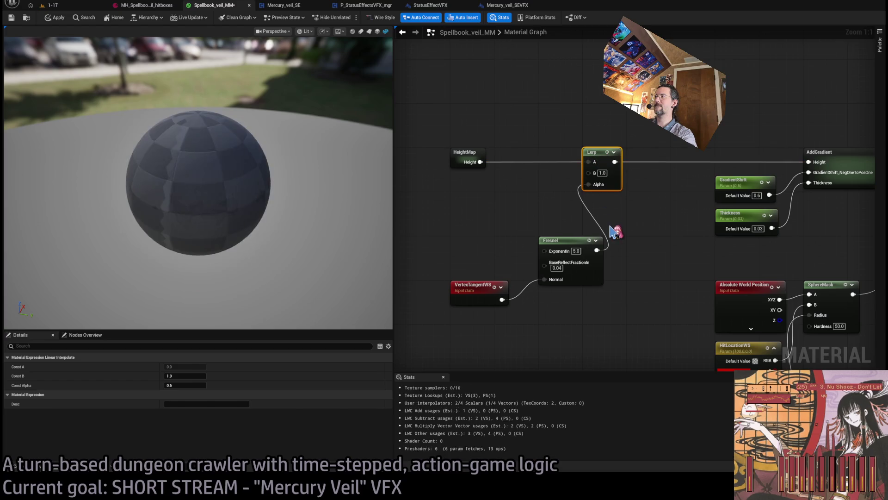
pyautogui.moveTo(493, 289)
pyautogui.mouseDown()
pyautogui.moveTo(554, 311)
pyautogui.moveTo(581, 300)
pyautogui.mouseUp()
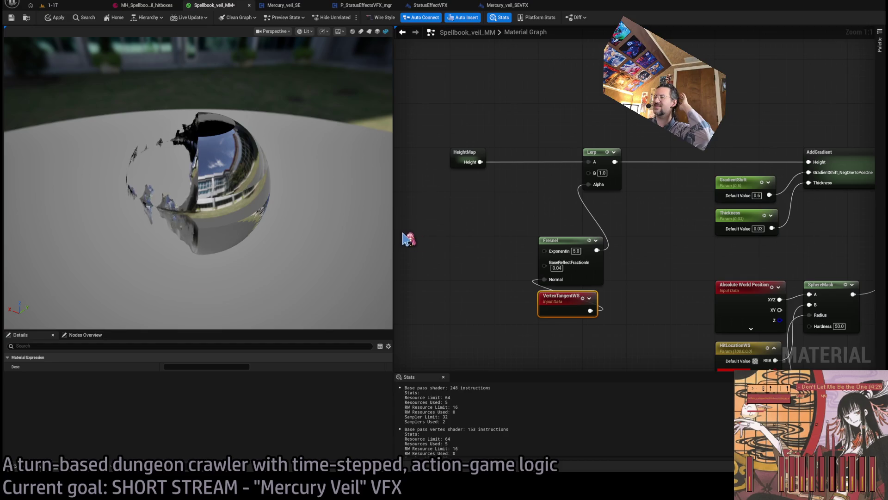
pyautogui.click(641, 320)
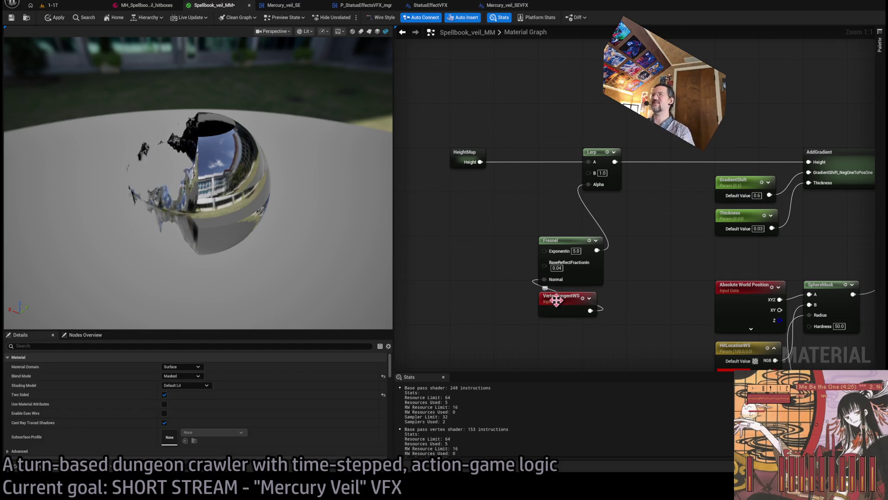
pyautogui.moveTo(335, 220)
pyautogui.mouseDown()
pyautogui.moveTo(339, 264)
pyautogui.moveTo(356, 296)
pyautogui.moveTo(347, 259)
pyautogui.moveTo(343, 282)
pyautogui.moveTo(341, 273)
pyautogui.mouseUp()
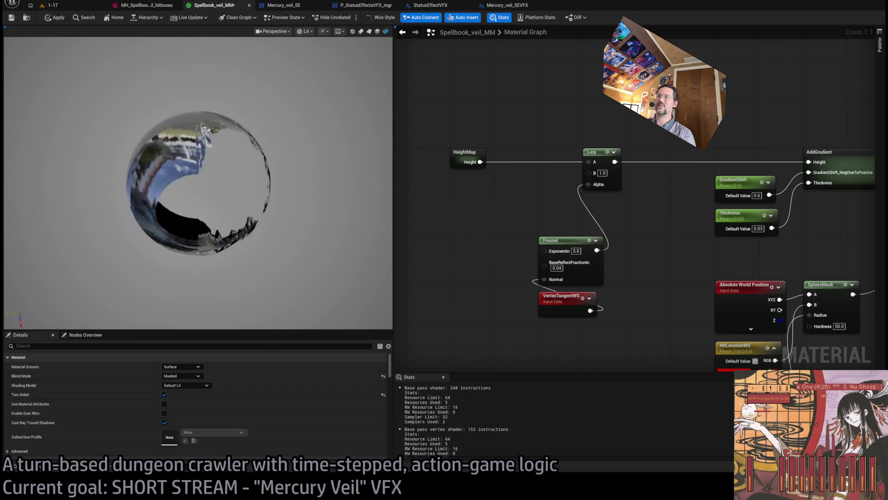
pyautogui.moveTo(340, 273)
pyautogui.mouseDown()
pyautogui.moveTo(341, 287)
pyautogui.moveTo(347, 259)
pyautogui.mouseUp()
pyautogui.moveTo(292, 212)
pyautogui.mouseDown()
pyautogui.moveTo(291, 250)
pyautogui.moveTo(291, 212)
pyautogui.mouseUp()
# Step: Arrange VertexTangentWS beside Fresnel and preview VertexTangentWS's output on the sphere
pyautogui.moveTo(561, 311)
pyautogui.mouseDown()
pyautogui.moveTo(495, 312)
pyautogui.moveTo(472, 256)
pyautogui.mouseUp()
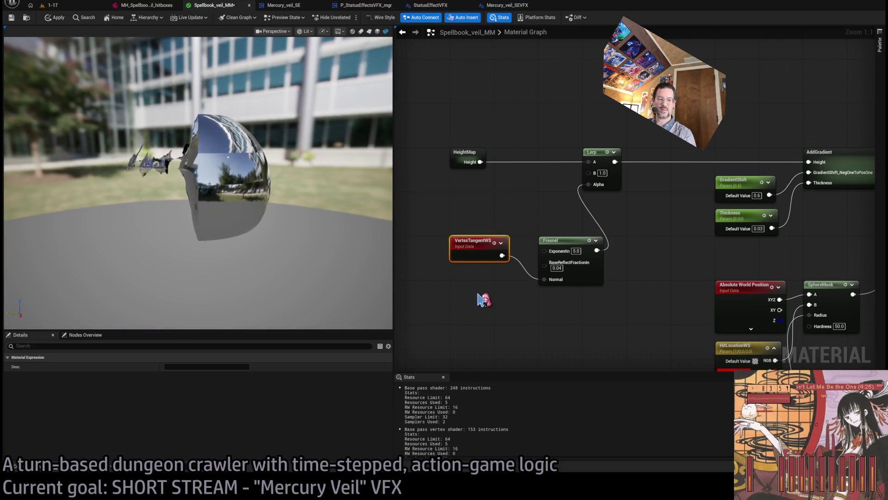
pyautogui.moveTo(575, 238); pyautogui.dragTo(619, 239)
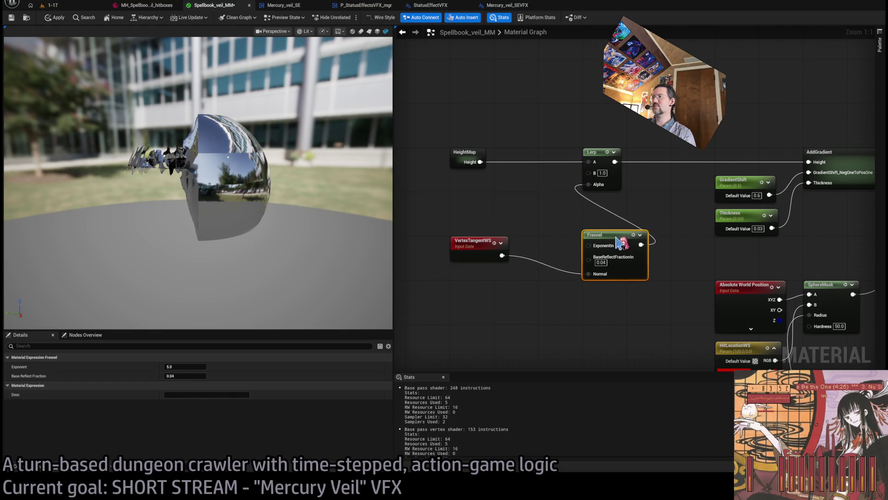
pyautogui.click(554, 302)
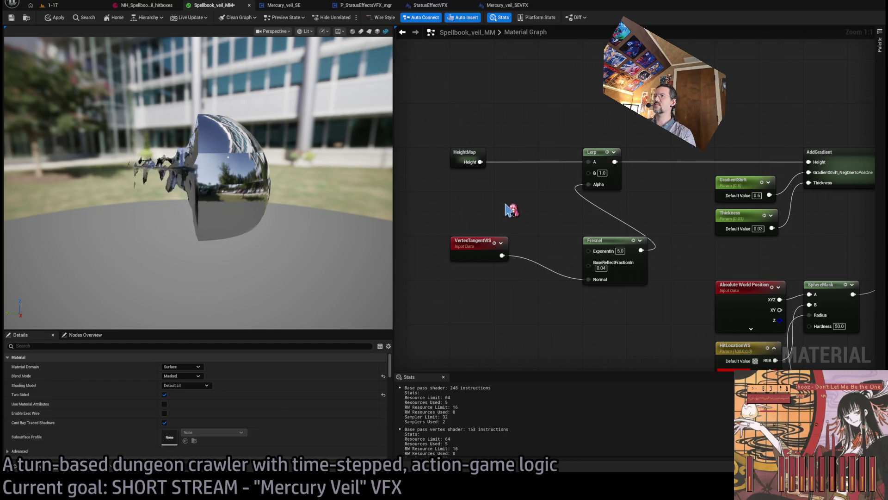
pyautogui.click(482, 243)
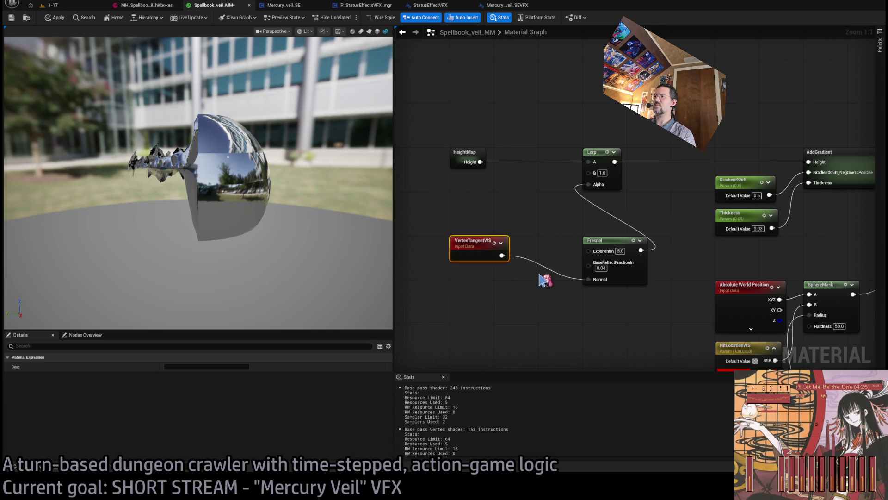
pyautogui.press('space')
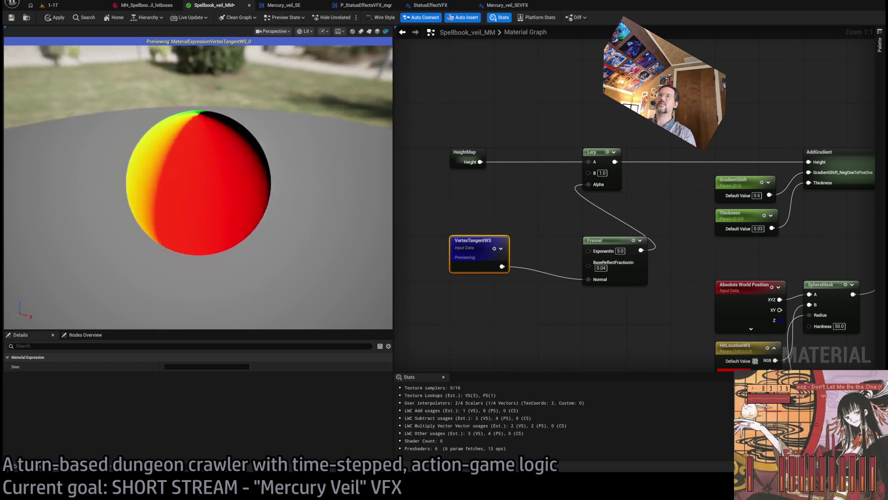
# Step: Move VertexTangentWS back left and wire the Fresnel output to Opacity Mask
pyautogui.moveTo(317, 272); pyautogui.dragTo(317, 272)
pyautogui.moveTo(567, 248)
pyautogui.mouseDown()
pyautogui.moveTo(455, 257)
pyautogui.moveTo(476, 242)
pyautogui.moveTo(473, 265)
pyautogui.mouseUp()
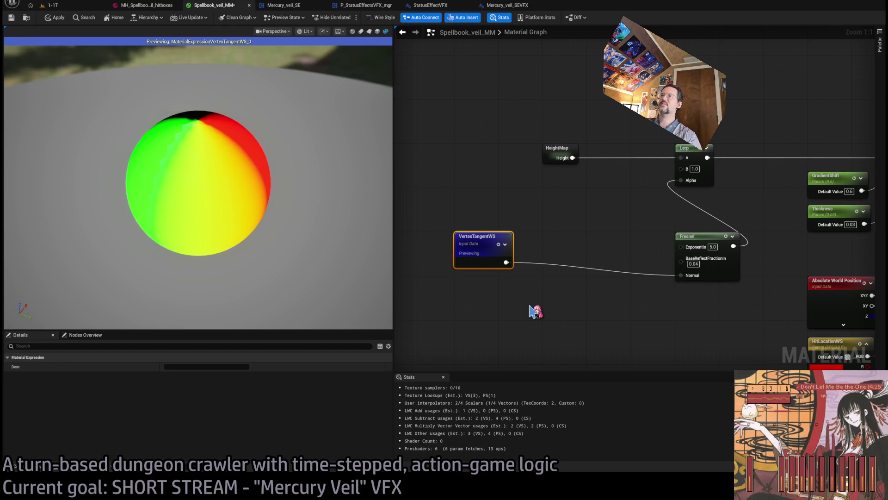
pyautogui.click(477, 314)
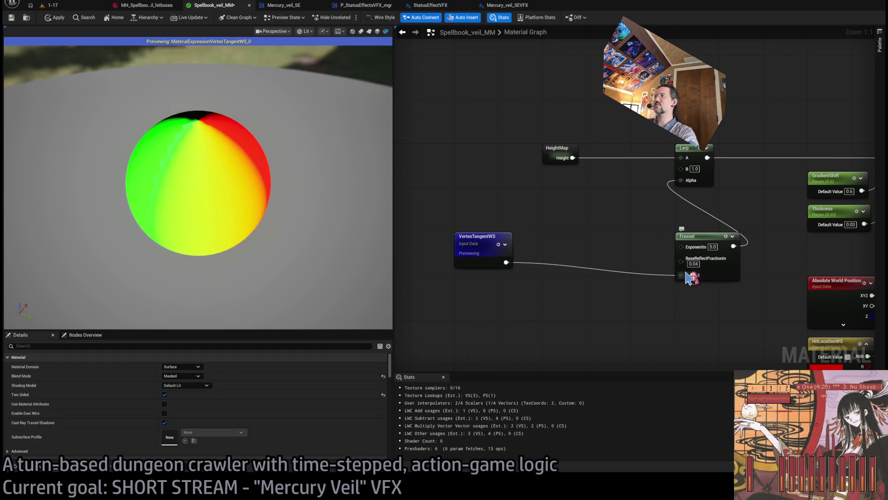
pyautogui.scroll(-4, 570, 252)
pyautogui.moveTo(741, 250)
pyautogui.mouseDown()
pyautogui.moveTo(561, 252)
pyautogui.moveTo(845, 252)
pyautogui.mouseUp()
pyautogui.moveTo(466, 251); pyautogui.dragTo(623, 238)
# Step: Reconnect InferNormalMap's output to the material result's Normal input
pyautogui.moveTo(856, 250); pyautogui.dragTo(688, 248)
pyautogui.moveTo(756, 238); pyautogui.dragTo(820, 242)
pyautogui.moveTo(478, 240); pyautogui.dragTo(542, 240)
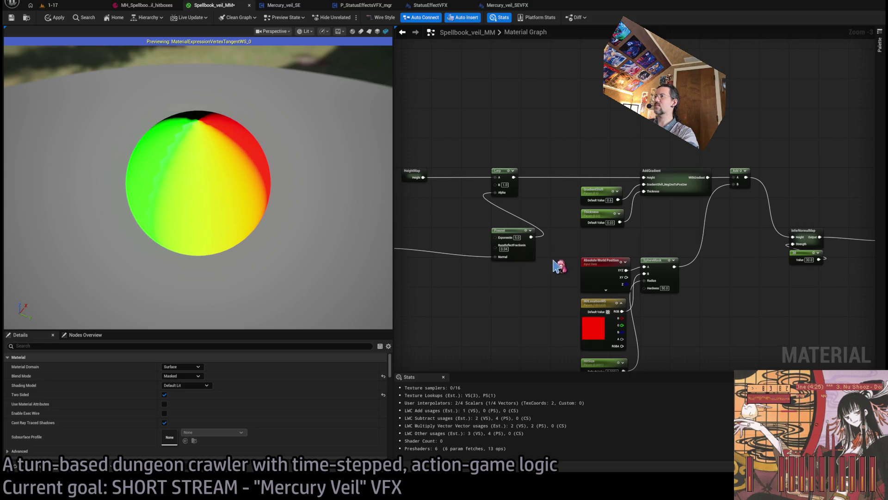
pyautogui.moveTo(540, 278)
pyautogui.mouseDown()
pyautogui.moveTo(440, 277)
pyautogui.moveTo(540, 286)
pyautogui.mouseUp()
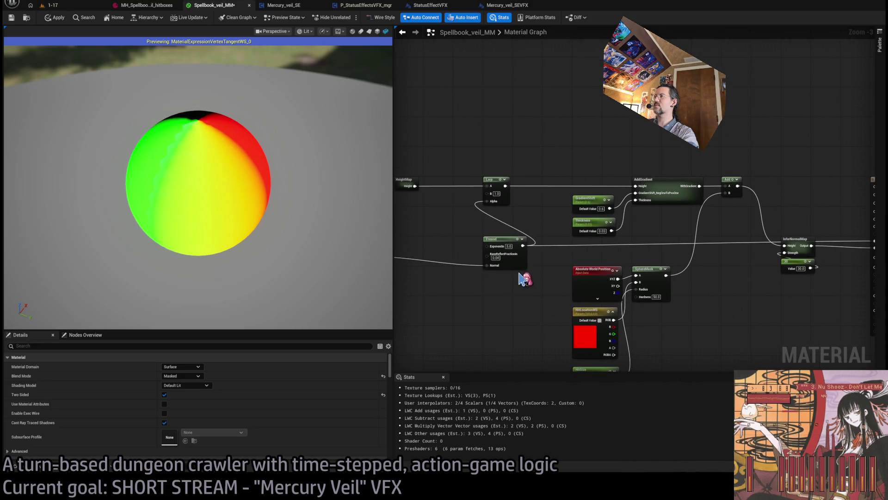
# Step: Preview the Fresnel node's output (exponent 5.0, base reflect 0.04) on the sphere
pyautogui.scroll(3, 525, 280)
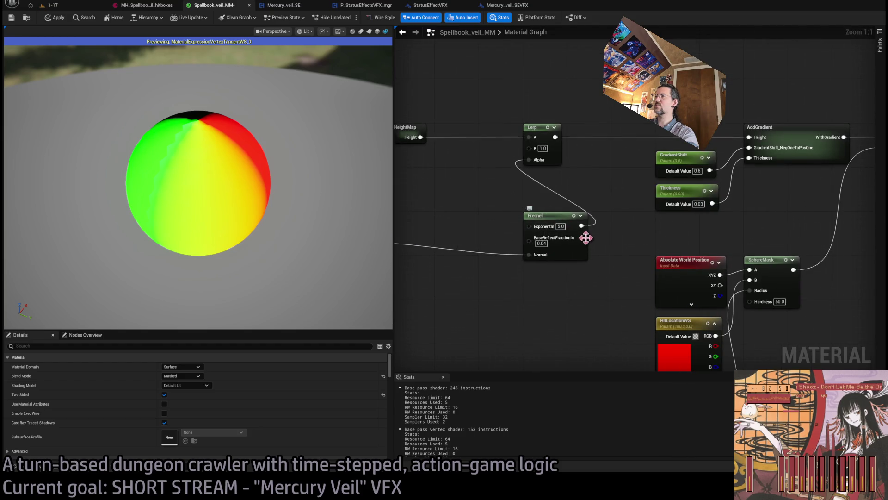
pyautogui.click(576, 230)
pyautogui.moveTo(597, 249); pyautogui.dragTo(699, 259)
pyautogui.press('space')
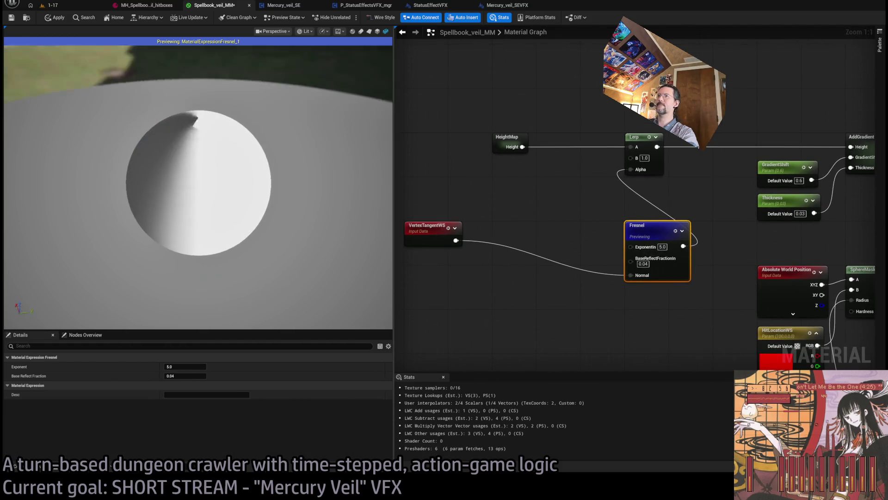
# Step: Restore the full chrome veil preview and place a new unconnected Dot node
pyautogui.moveTo(269, 215)
pyautogui.mouseDown()
pyautogui.moveTo(240, 217)
pyautogui.moveTo(268, 215)
pyautogui.mouseUp()
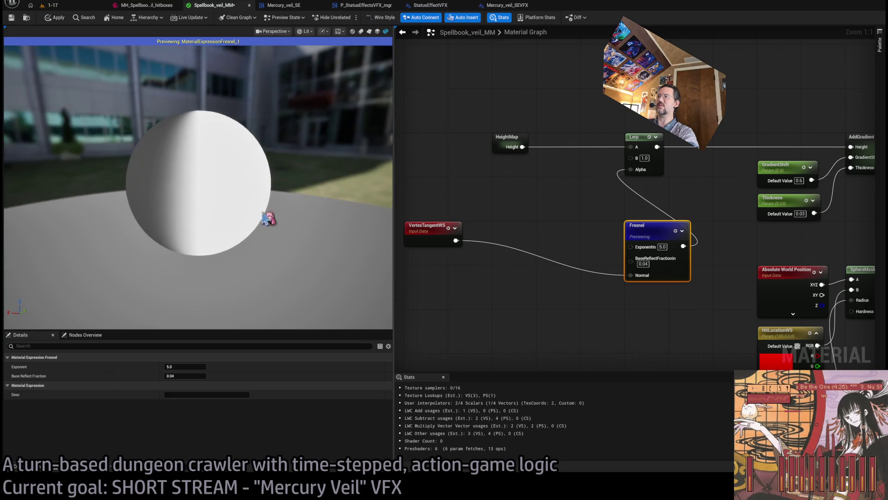
pyautogui.press('space')
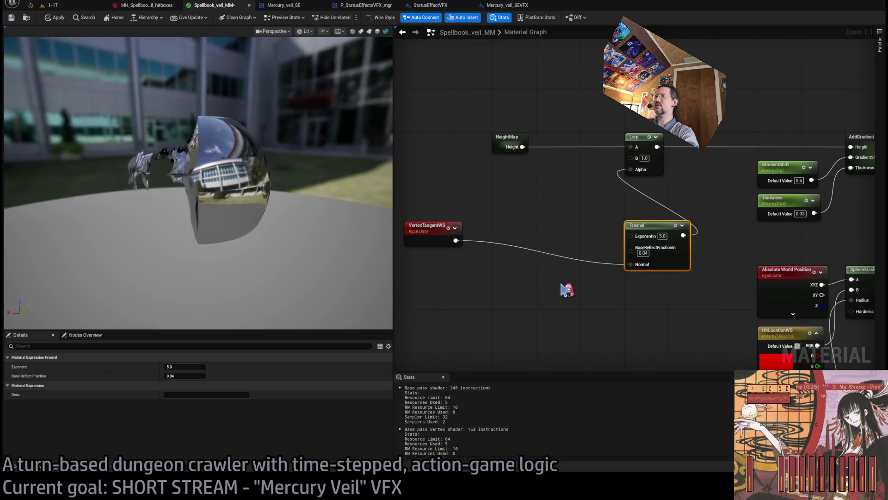
pyautogui.click(478, 287)
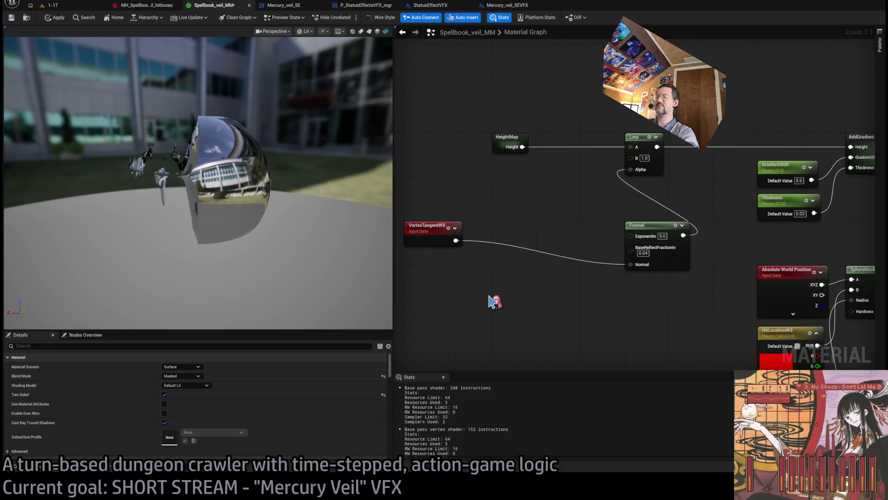
pyautogui.click(513, 303)
pyautogui.moveTo(514, 301)
pyautogui.mouseDown()
pyautogui.moveTo(536, 284)
pyautogui.moveTo(495, 301)
pyautogui.mouseUp()
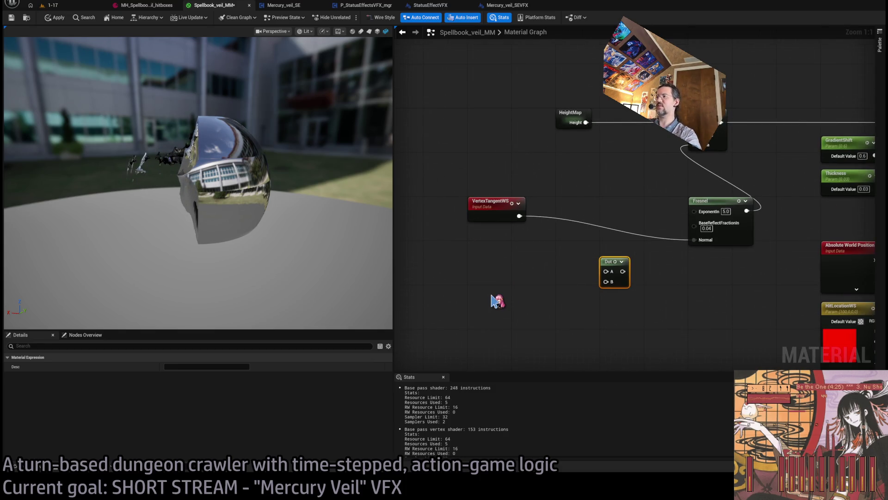
# Step: Feed a new Camera Vector into Dot B and VertexTangentWS into Dot A
pyautogui.click(498, 301)
pyautogui.moveTo(536, 309)
pyautogui.mouseDown()
pyautogui.moveTo(606, 281)
pyautogui.moveTo(519, 215)
pyautogui.mouseUp()
pyautogui.moveTo(662, 286); pyautogui.dragTo(501, 301)
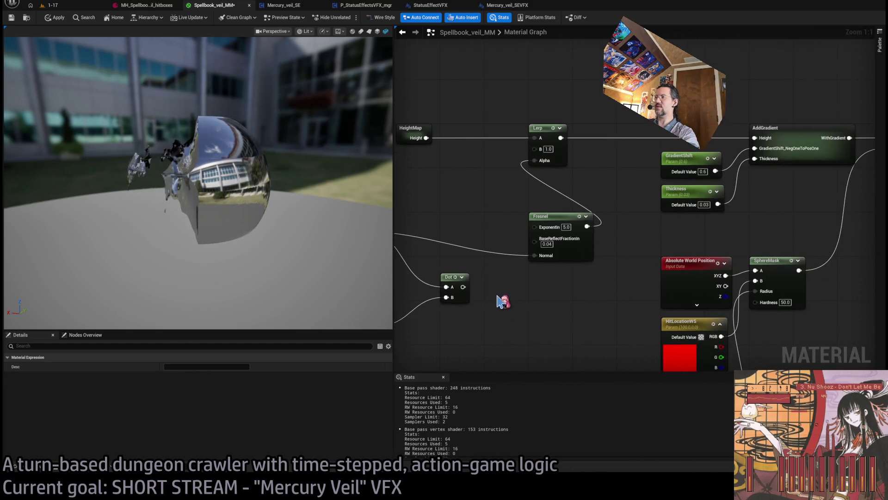
# Step: Preview the Dot node's output on the sphere and tidy the Camera Vector node
pyautogui.click(457, 280)
pyautogui.press('space')
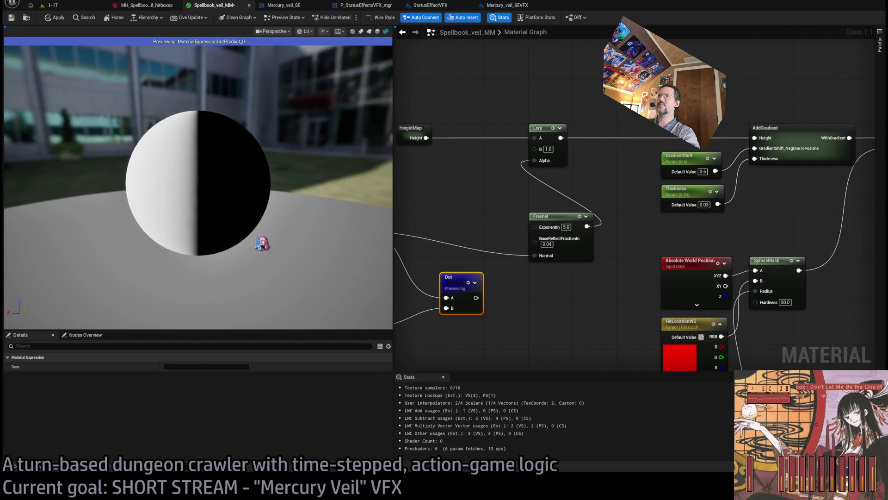
pyautogui.scroll(3, 259, 246)
pyautogui.moveTo(491, 319); pyautogui.dragTo(606, 301)
pyautogui.moveTo(465, 290); pyautogui.dragTo(443, 298)
pyautogui.click(464, 269)
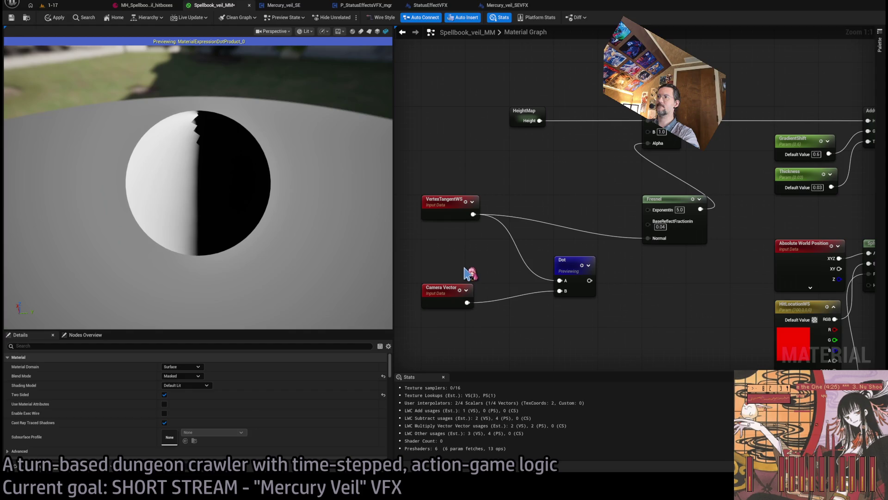
pyautogui.moveTo(280, 212)
pyautogui.mouseDown()
pyautogui.moveTo(281, 204)
pyautogui.moveTo(282, 246)
pyautogui.mouseUp()
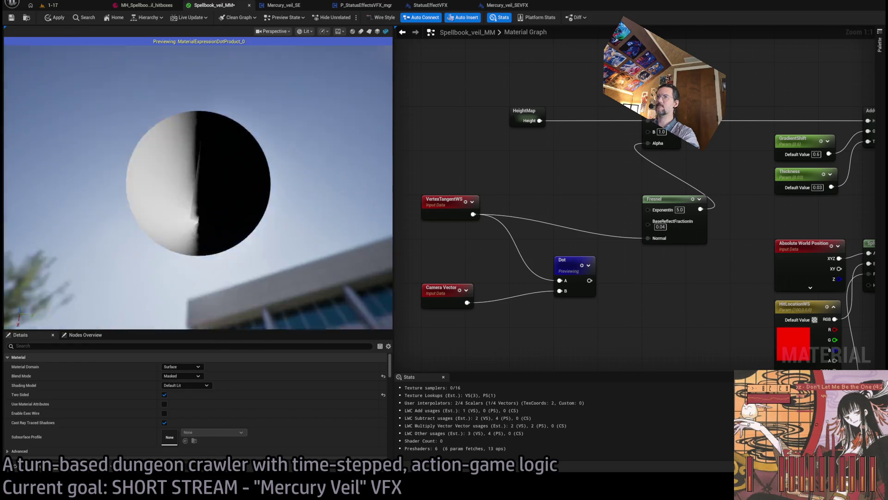
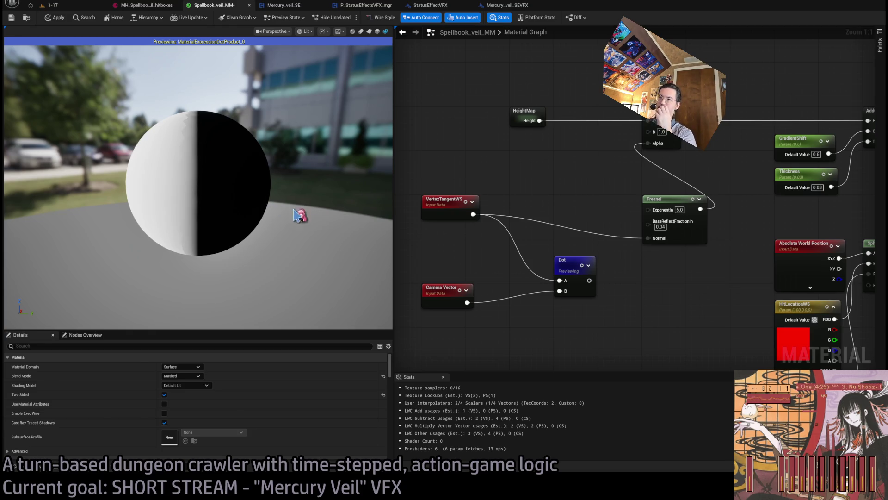
# Step: Preview the Camera Vector node on the material sphere and orbit to inspect it
pyautogui.click(431, 289)
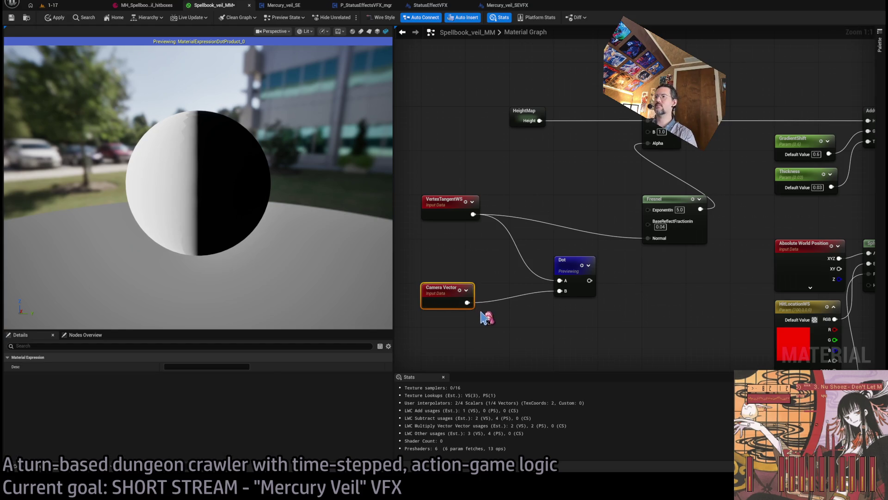
pyautogui.press('space')
pyautogui.moveTo(298, 214); pyautogui.dragTo(171, 180)
pyautogui.moveTo(456, 233)
pyautogui.mouseDown()
pyautogui.moveTo(509, 244)
pyautogui.moveTo(504, 254)
pyautogui.mouseUp()
pyautogui.click(505, 255)
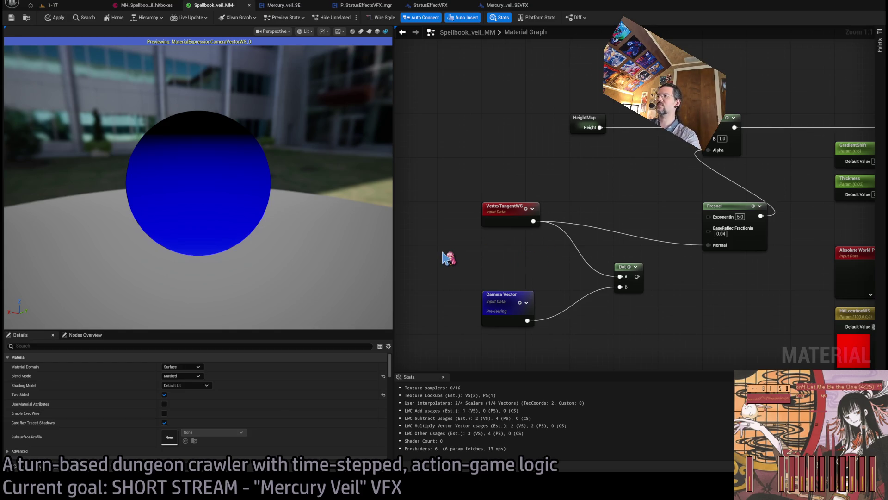
# Step: Add a VertexNormalWS node for Fresnel's Normal, preview Fresnel, and place the node beneath it
pyautogui.hotkey('ctrl', 'v')
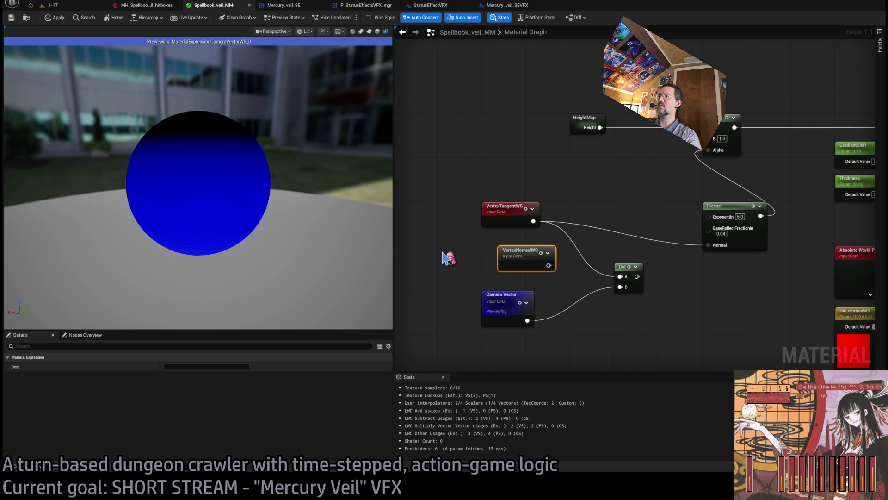
pyautogui.moveTo(519, 254)
pyautogui.mouseDown()
pyautogui.moveTo(503, 251)
pyautogui.moveTo(503, 240)
pyautogui.moveTo(731, 249)
pyautogui.mouseUp()
pyautogui.click(736, 218)
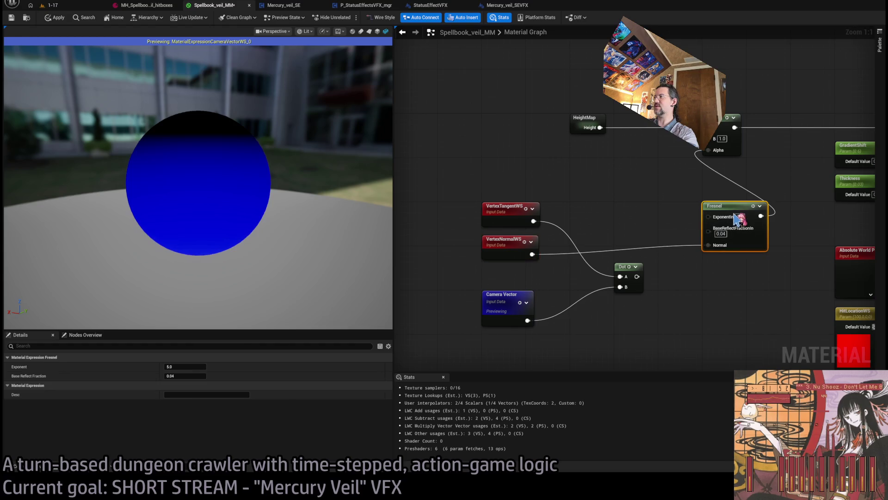
pyautogui.press('space')
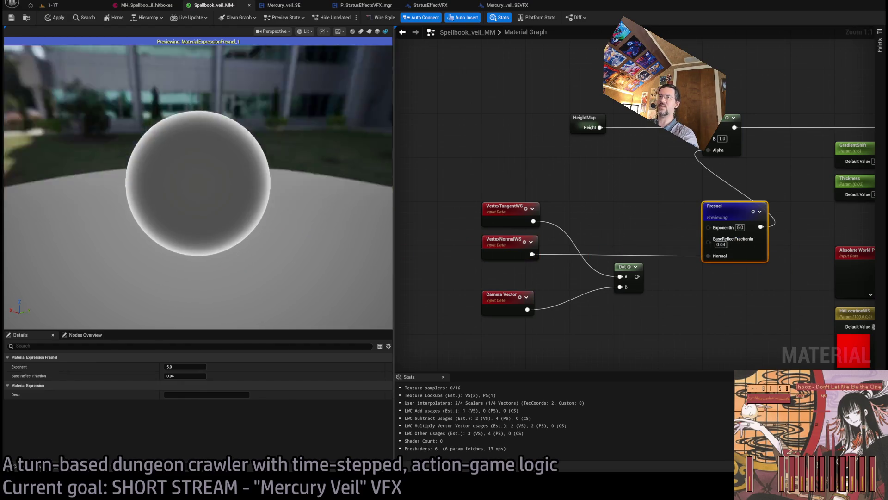
pyautogui.click(685, 295)
pyautogui.moveTo(499, 246)
pyautogui.mouseDown()
pyautogui.moveTo(546, 274)
pyautogui.moveTo(726, 275)
pyautogui.mouseUp()
pyautogui.moveTo(728, 333); pyautogui.dragTo(614, 351)
pyautogui.moveTo(604, 289)
pyautogui.mouseDown()
pyautogui.moveTo(601, 304)
pyautogui.moveTo(645, 317)
pyautogui.moveTo(615, 255)
pyautogui.moveTo(596, 274)
pyautogui.moveTo(606, 288)
pyautogui.mouseUp()
# Step: Settle VertexNormalWS under Fresnel and return the preview to the full veil material
pyautogui.click(607, 230)
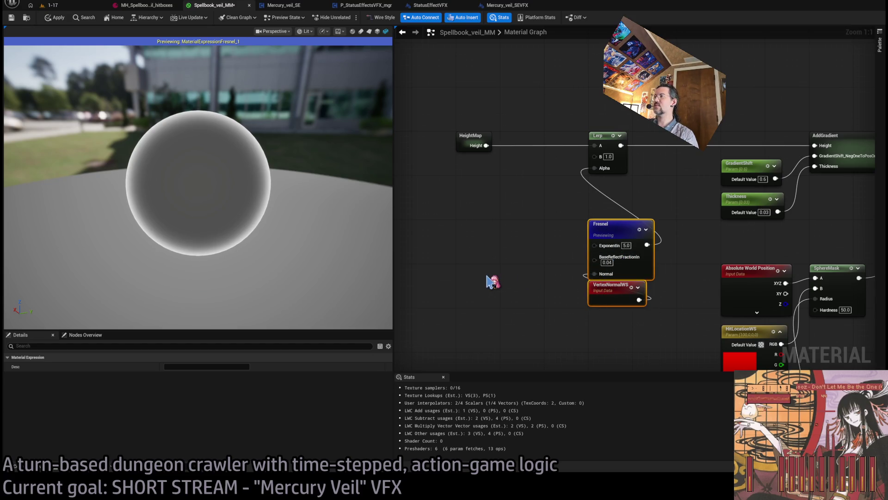
pyautogui.click(526, 236)
pyautogui.press('space')
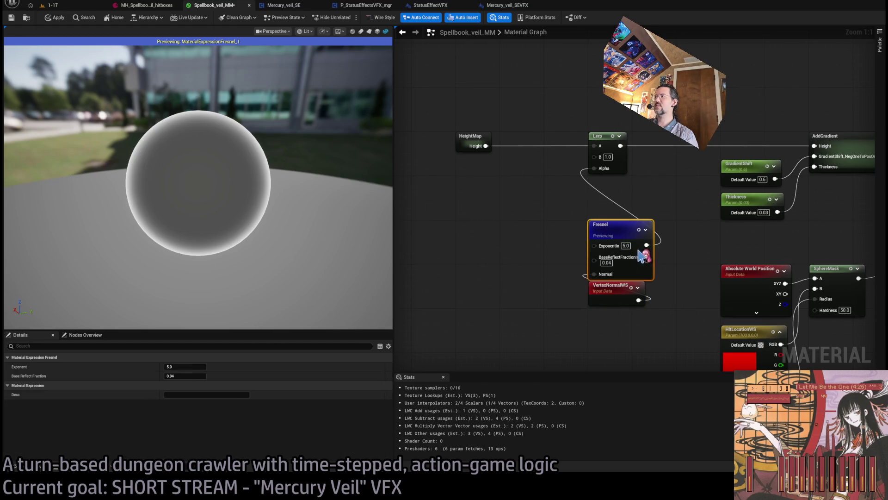
pyautogui.moveTo(259, 203)
pyautogui.mouseDown()
pyautogui.moveTo(259, 260)
pyautogui.moveTo(259, 171)
pyautogui.moveTo(259, 213)
pyautogui.moveTo(256, 205)
pyautogui.mouseUp()
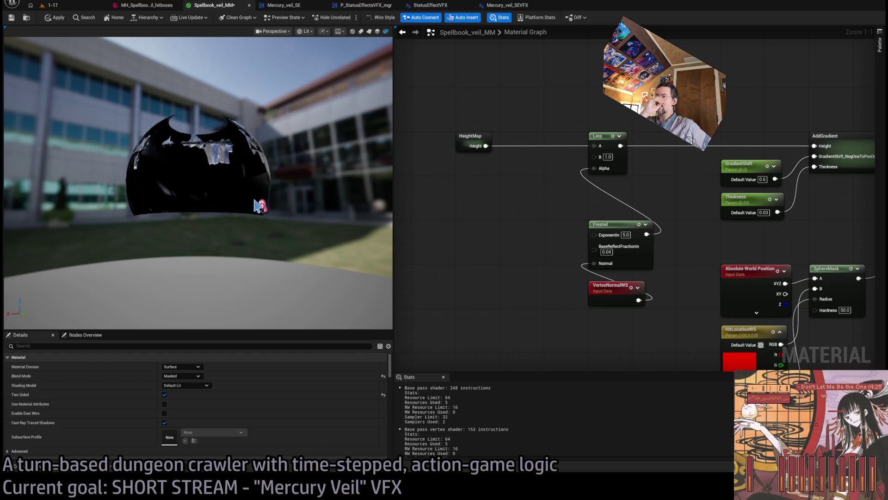
# Step: Insert a Dot node into the VertexNormalWS-to-Normal wire and add a Camera Vector node
pyautogui.moveTo(661, 307); pyautogui.dragTo(566, 320)
pyautogui.click(558, 282)
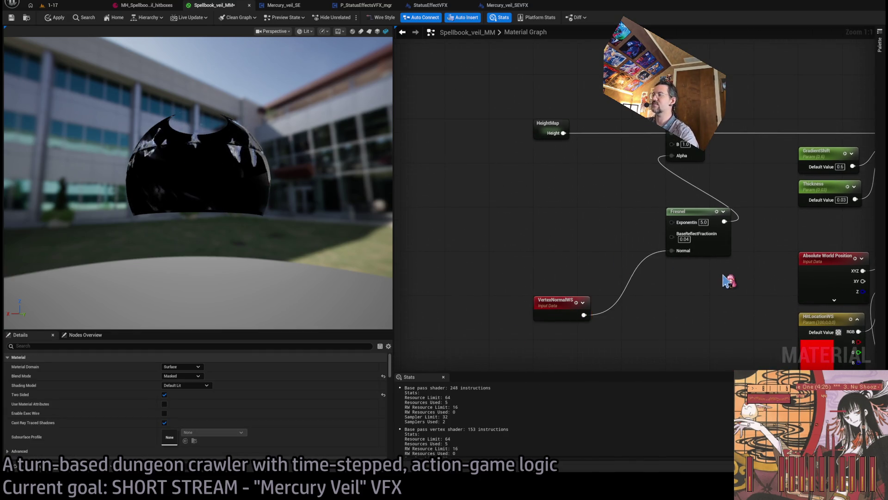
pyautogui.click(620, 303)
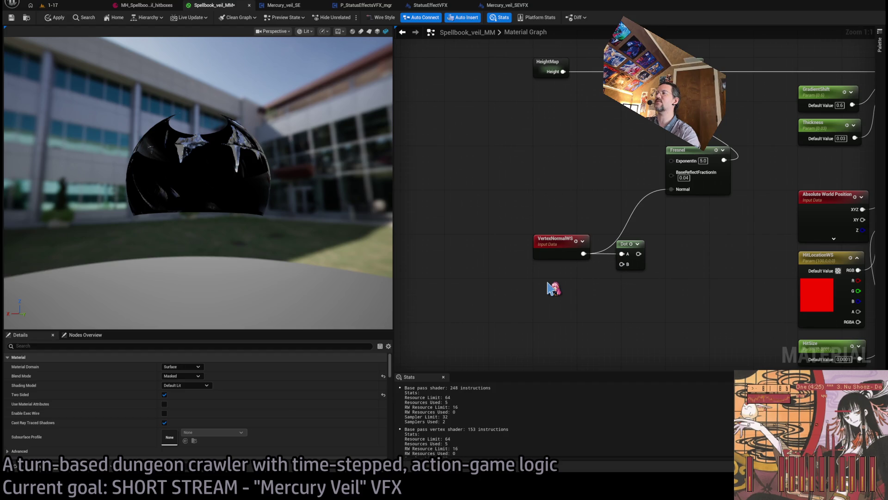
pyautogui.click(554, 289)
# Step: Wire Camera Vector into the Dot's B input and preview the Dot result on the sphere
pyautogui.moveTo(590, 297); pyautogui.dragTo(622, 264)
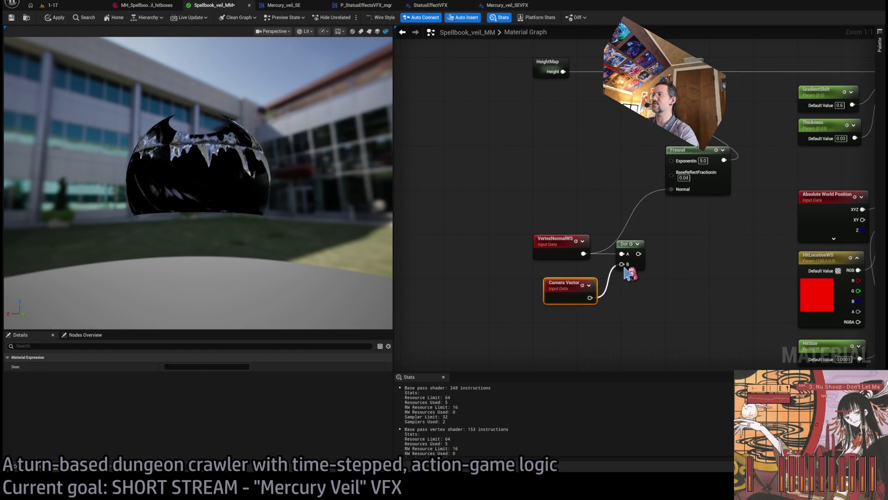
pyautogui.click(560, 290)
pyautogui.press('space')
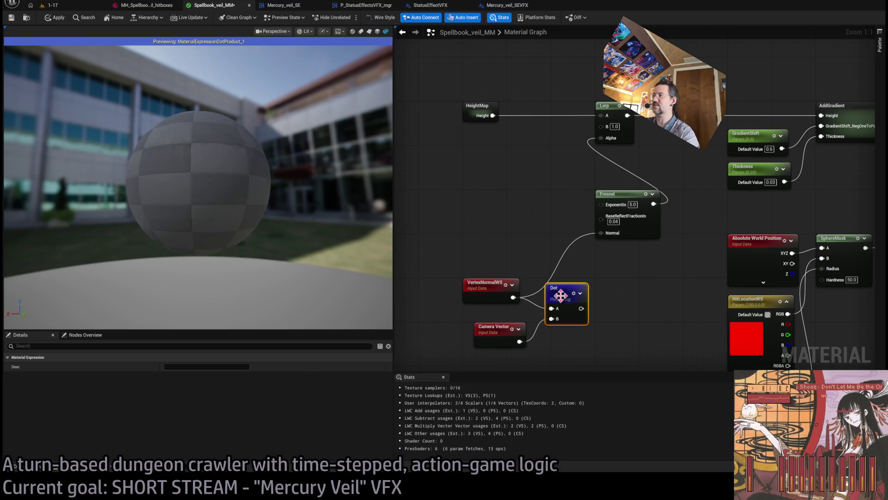
pyautogui.moveTo(558, 290); pyautogui.dragTo(590, 289)
pyautogui.moveTo(330, 224)
pyautogui.mouseDown()
pyautogui.moveTo(324, 217)
pyautogui.moveTo(330, 224)
pyautogui.mouseUp()
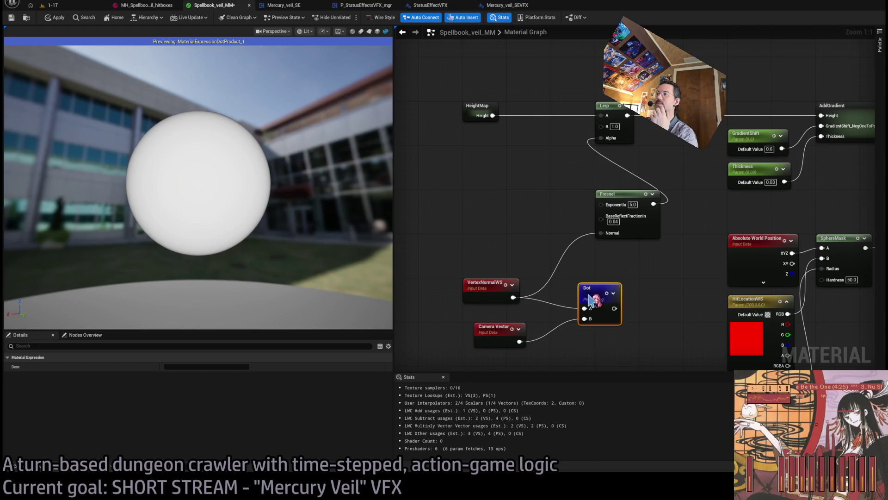
pyautogui.moveTo(590, 299); pyautogui.dragTo(565, 295)
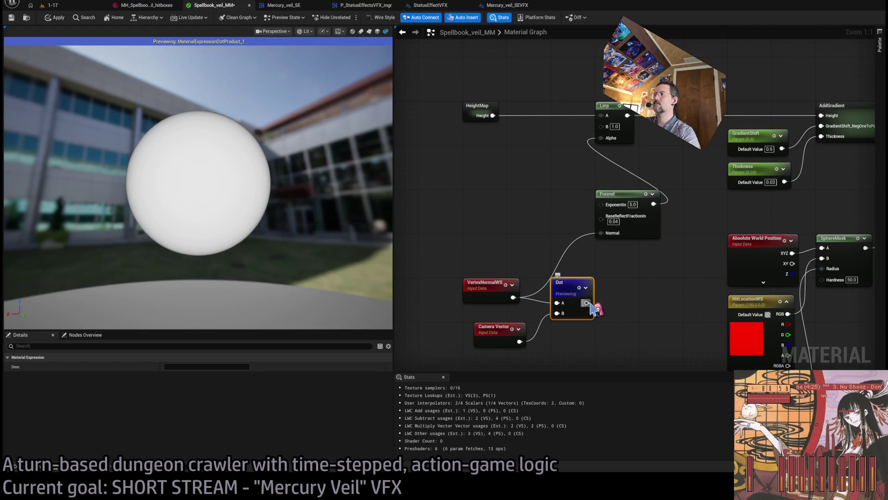
pyautogui.keyDown('ctrl'); pyautogui.click(569, 294); pyautogui.keyUp('ctrl')
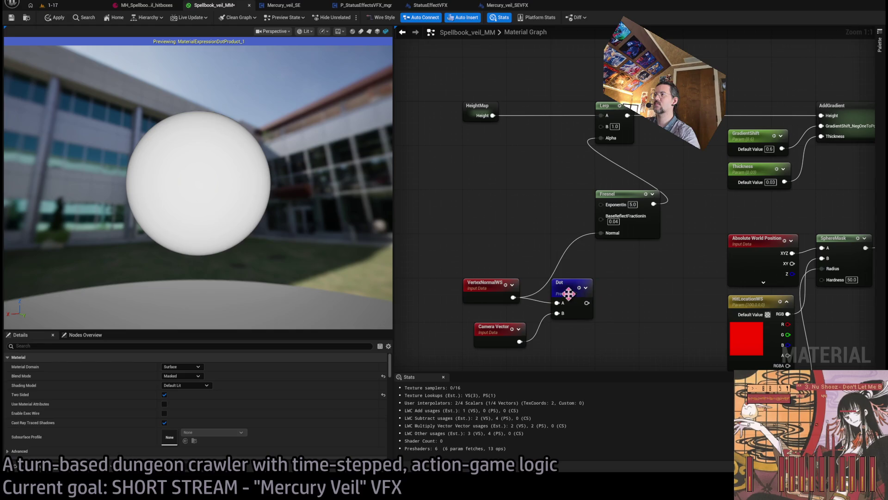
pyautogui.keyDown('ctrl'); pyautogui.click(563, 289); pyautogui.keyUp('ctrl')
pyautogui.keyDown('ctrl'); pyautogui.click(565, 291); pyautogui.keyUp('ctrl')
pyautogui.keyDown('ctrl'); pyautogui.click(573, 293); pyautogui.keyUp('ctrl')
pyautogui.click(608, 323)
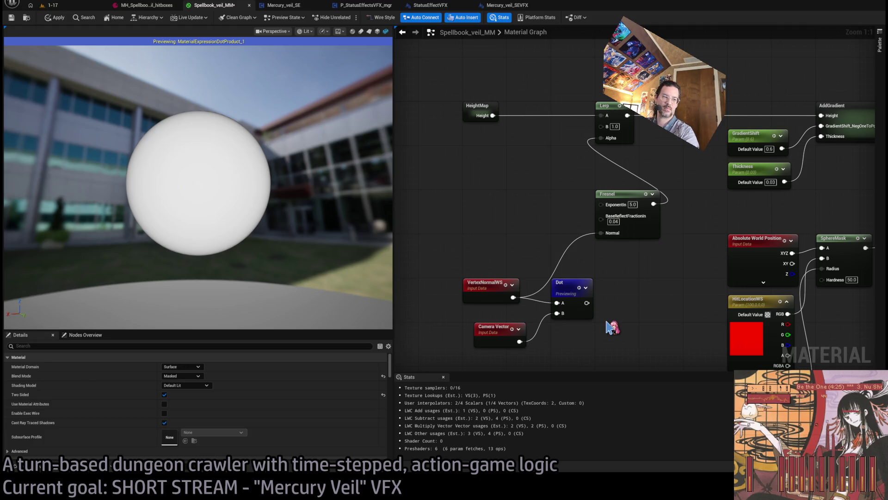
# Step: Add a 1-x node after the Dot and preview its result
pyautogui.moveTo(586, 303); pyautogui.dragTo(617, 307)
pyautogui.click(570, 293)
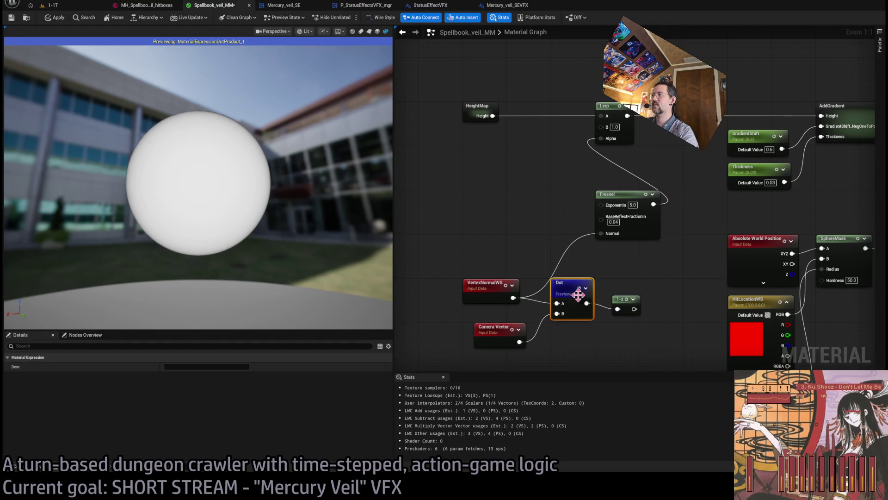
pyautogui.click(670, 246)
pyautogui.click(632, 308)
pyautogui.press('space')
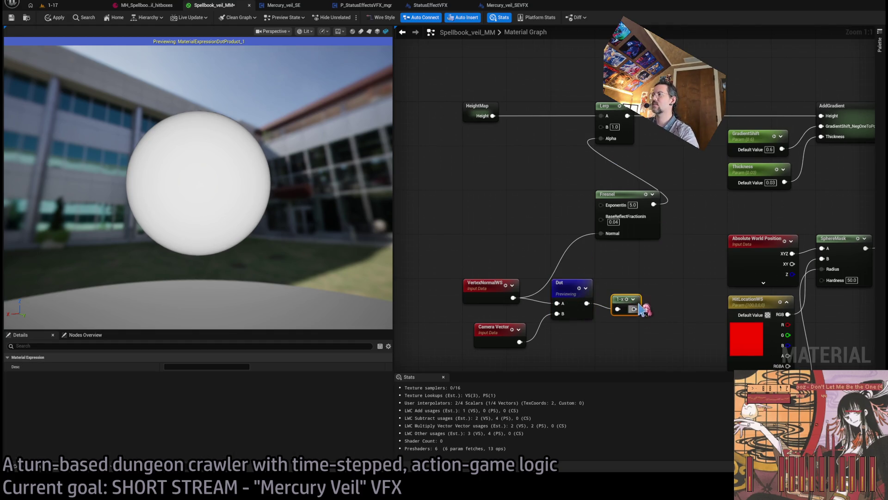
pyautogui.moveTo(273, 196)
pyautogui.mouseDown()
pyautogui.moveTo(259, 194)
pyautogui.moveTo(273, 196)
pyautogui.mouseUp()
pyautogui.moveTo(652, 314)
pyautogui.mouseDown()
pyautogui.moveTo(634, 298)
pyautogui.moveTo(601, 138)
pyautogui.mouseUp()
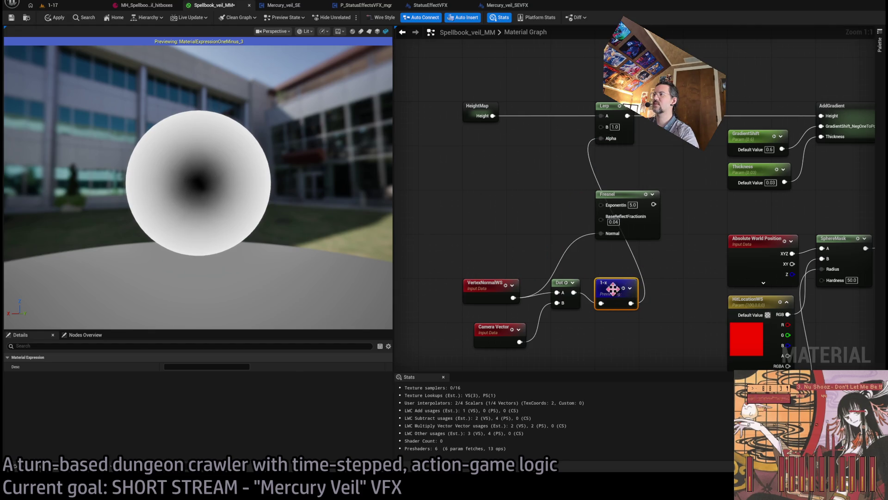
pyautogui.press('space')
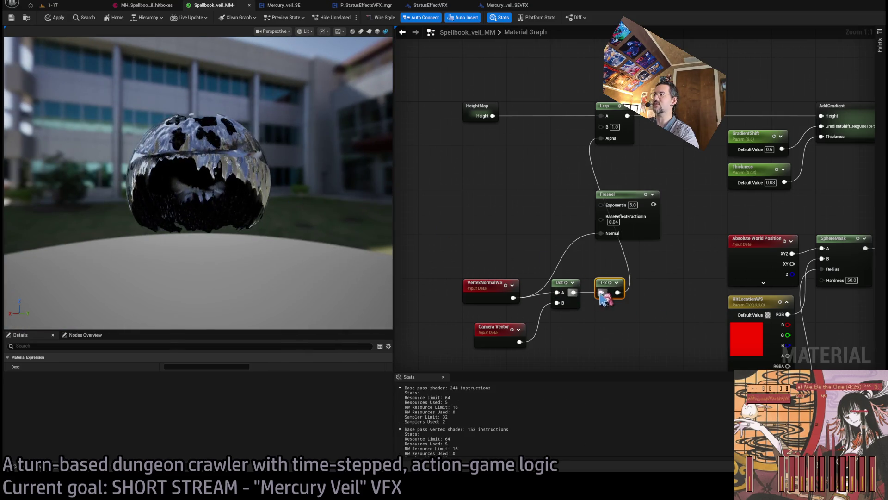
# Step: Try an Abs node feeding the Lerp Alpha, then delete both the 1-x and Abs nodes
pyautogui.moveTo(618, 292)
pyautogui.mouseDown()
pyautogui.moveTo(656, 298)
pyautogui.moveTo(602, 139)
pyautogui.mouseUp()
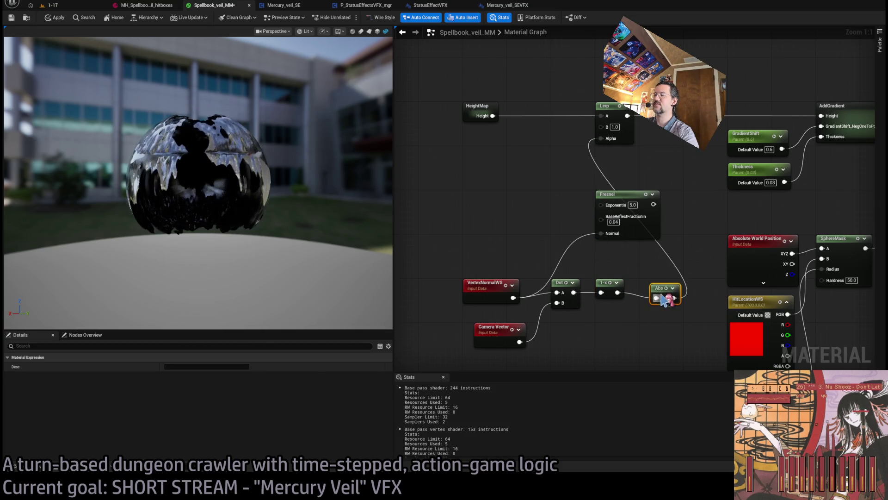
pyautogui.moveTo(662, 295); pyautogui.dragTo(650, 290)
pyautogui.moveTo(316, 238)
pyautogui.mouseDown()
pyautogui.moveTo(316, 250)
pyautogui.moveTo(321, 204)
pyautogui.moveTo(324, 231)
pyautogui.moveTo(300, 229)
pyautogui.mouseUp()
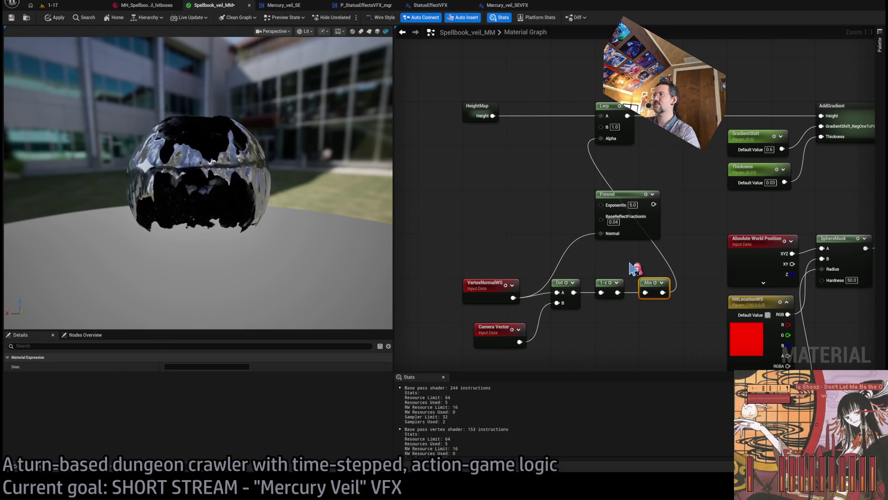
pyautogui.moveTo(484, 340); pyautogui.dragTo(474, 329)
pyautogui.click(616, 351)
pyautogui.moveTo(678, 312)
pyautogui.mouseDown()
pyautogui.moveTo(595, 269)
pyautogui.moveTo(612, 288)
pyautogui.moveTo(607, 310)
pyautogui.mouseUp()
pyautogui.press('Delete')
pyautogui.press('Delete')
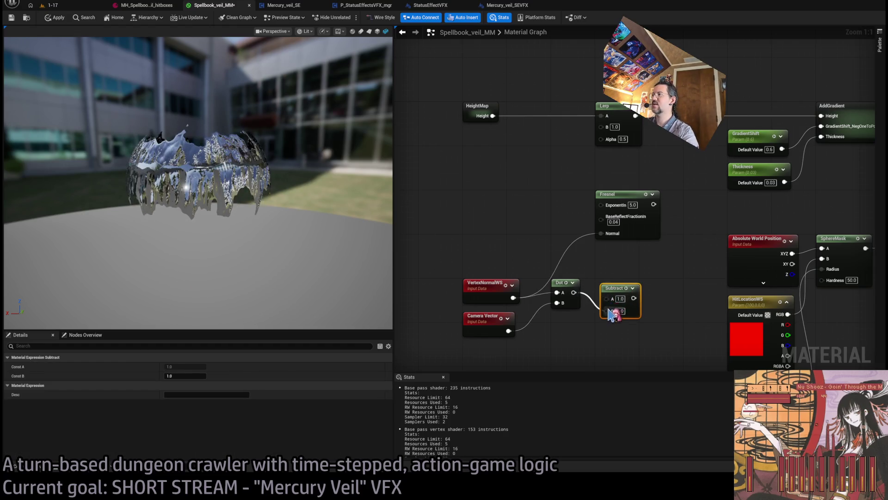
# Step: Set the Subtract node's A value to 0.0 and reposition it
pyautogui.press('Return')
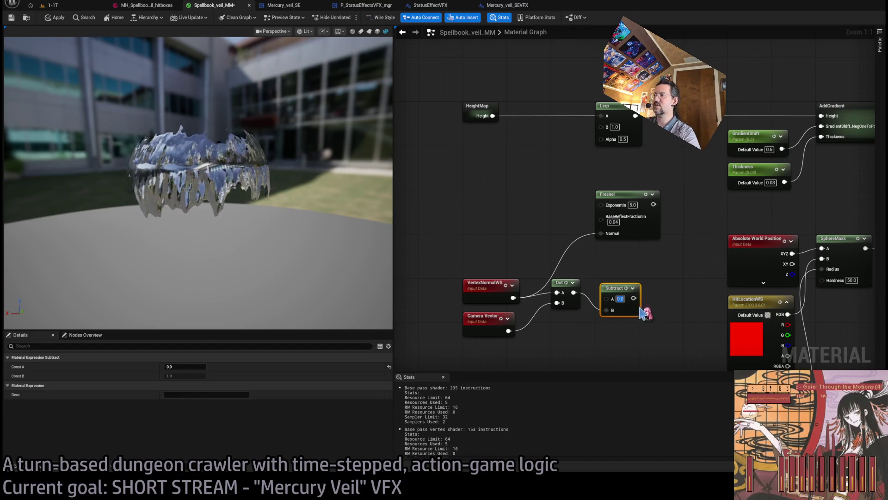
pyautogui.moveTo(621, 297)
pyautogui.mouseDown()
pyautogui.moveTo(616, 292)
pyautogui.moveTo(652, 296)
pyautogui.moveTo(648, 241)
pyautogui.moveTo(616, 139)
pyautogui.moveTo(607, 146)
pyautogui.moveTo(602, 139)
pyautogui.mouseUp()
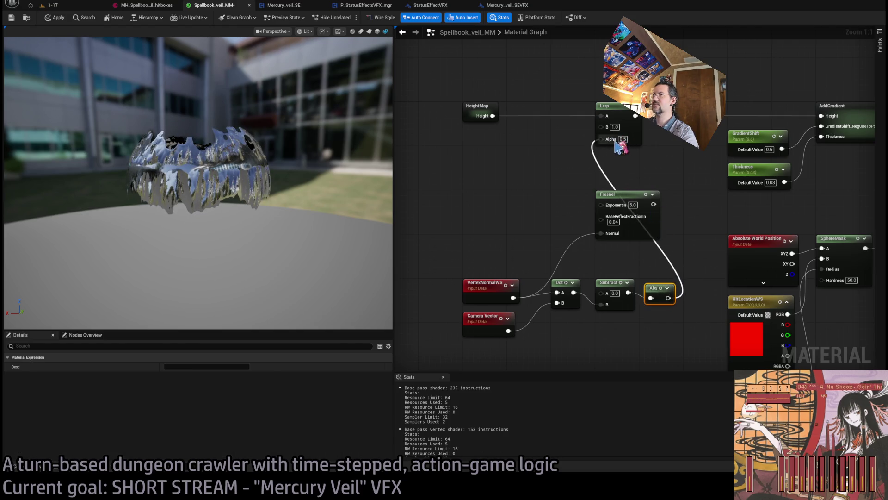
pyautogui.moveTo(199, 185)
pyautogui.mouseDown()
pyautogui.moveTo(217, 134)
pyautogui.moveTo(220, 185)
pyautogui.moveTo(226, 162)
pyautogui.mouseUp()
# Step: Add a 1-x node after Abs and shift the six normal-and-camera math nodes left
pyautogui.moveTo(658, 296)
pyautogui.mouseDown()
pyautogui.moveTo(652, 289)
pyautogui.moveTo(681, 291)
pyautogui.mouseUp()
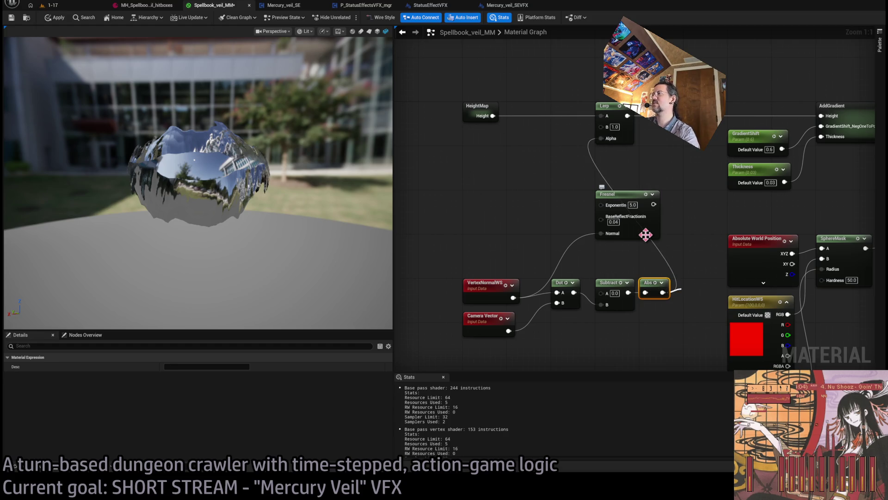
pyautogui.click(686, 302)
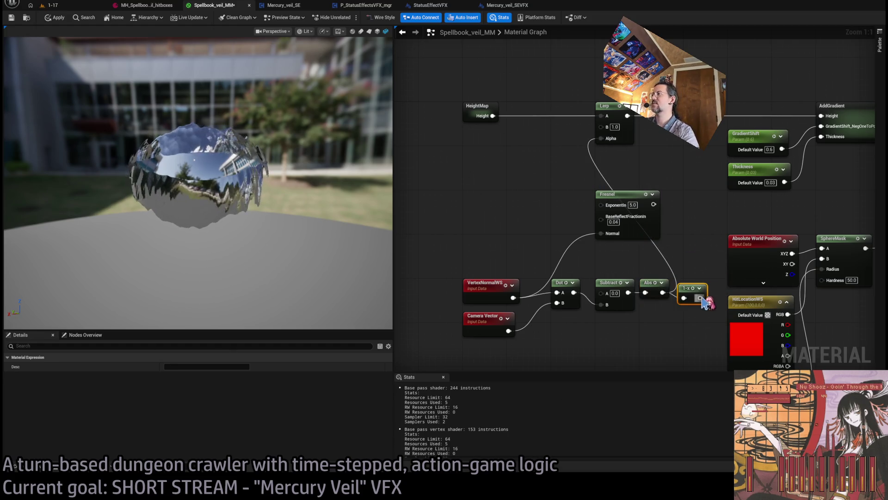
pyautogui.moveTo(683, 287); pyautogui.dragTo(689, 282)
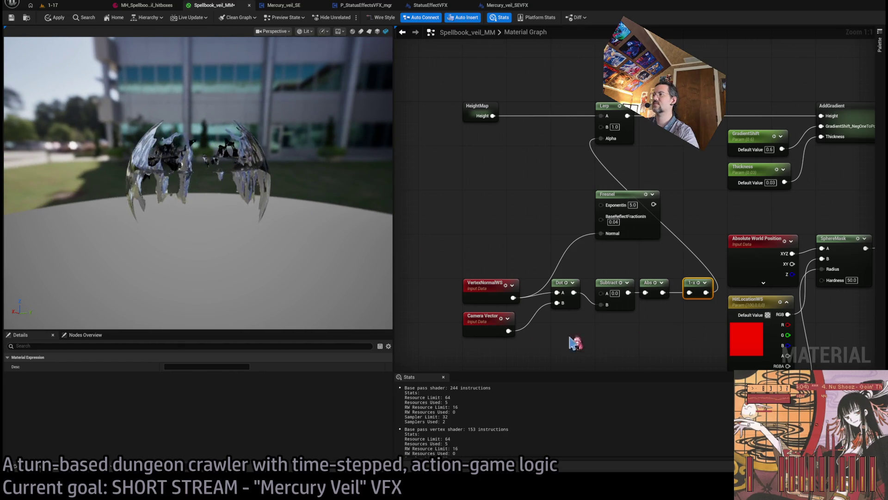
pyautogui.moveTo(573, 342); pyautogui.dragTo(583, 316)
pyautogui.moveTo(703, 237); pyautogui.dragTo(435, 320)
pyautogui.moveTo(721, 256); pyautogui.dragTo(545, 256)
pyautogui.click(650, 270)
# Step: Drive the Lerp Alpha with a Power (Exp 2.0) of the 1-x result, inspect, and return to 1-17
pyautogui.moveTo(648, 267)
pyautogui.mouseDown()
pyautogui.moveTo(692, 273)
pyautogui.moveTo(722, 111)
pyautogui.mouseUp()
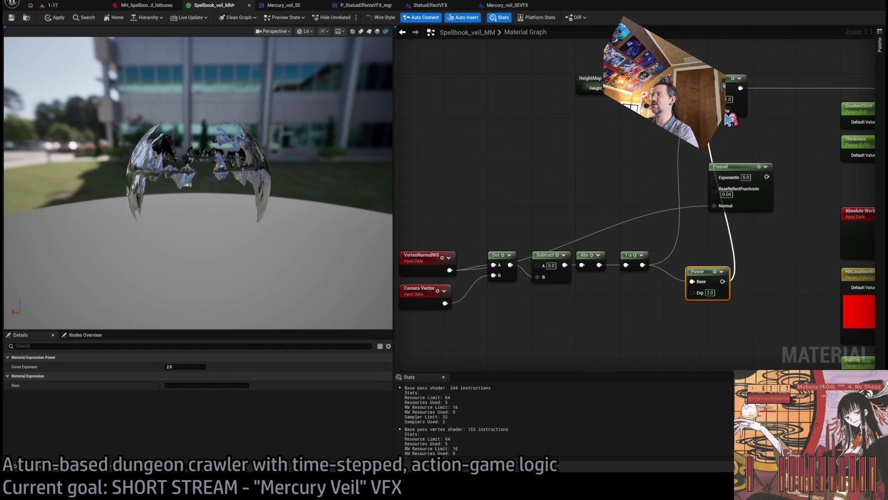
pyautogui.moveTo(699, 271); pyautogui.dragTo(676, 255)
pyautogui.click(683, 314)
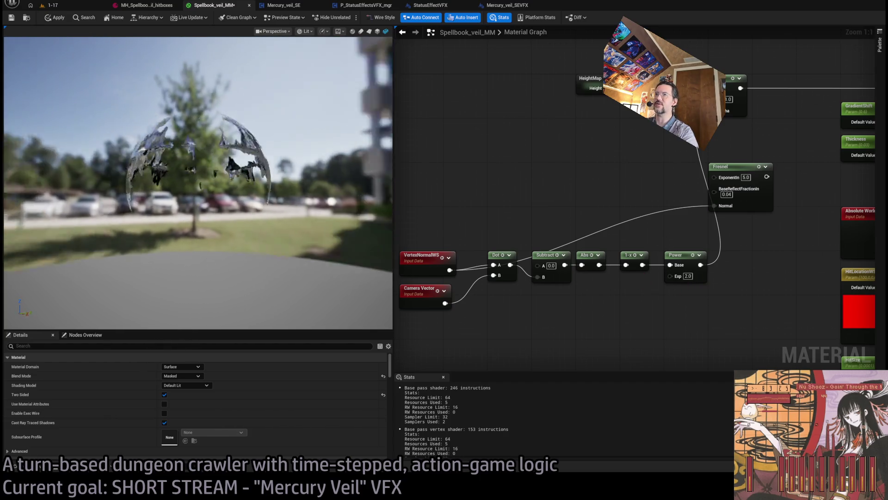
pyautogui.moveTo(291, 165)
pyautogui.mouseDown()
pyautogui.moveTo(278, 164)
pyautogui.moveTo(290, 165)
pyautogui.mouseUp()
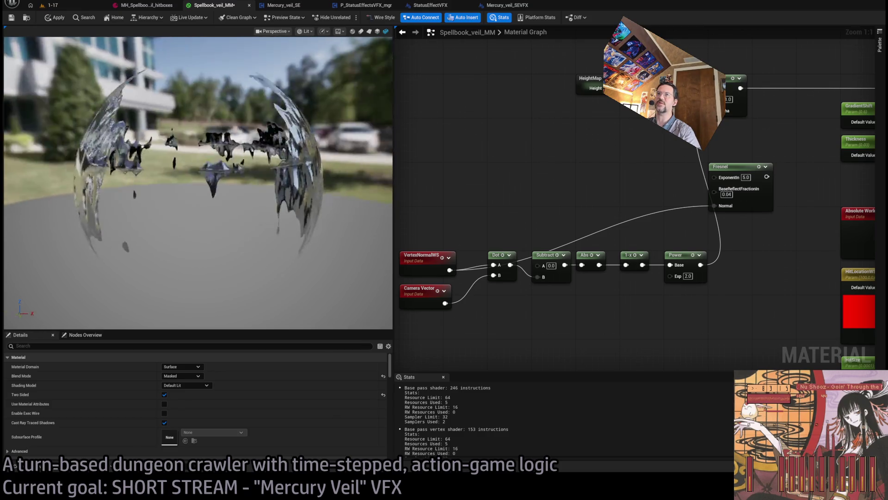
pyautogui.moveTo(198, 182); pyautogui.dragTo(198, 183)
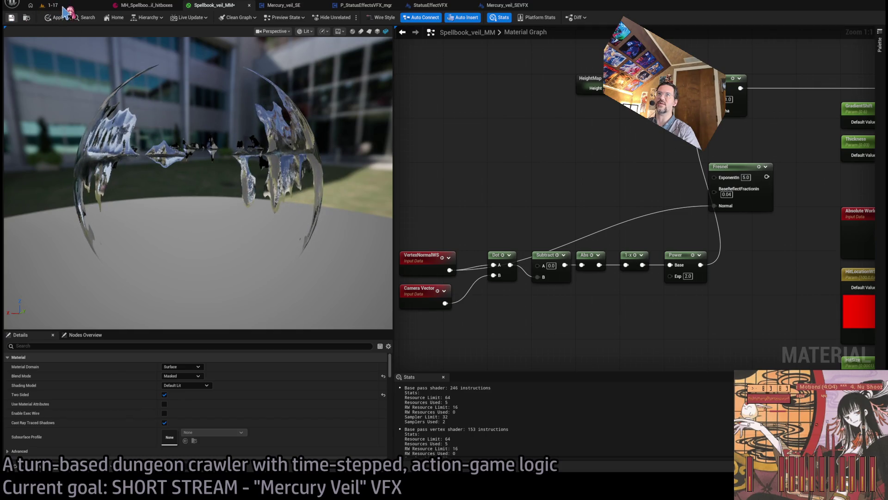
pyautogui.click(64, 6)
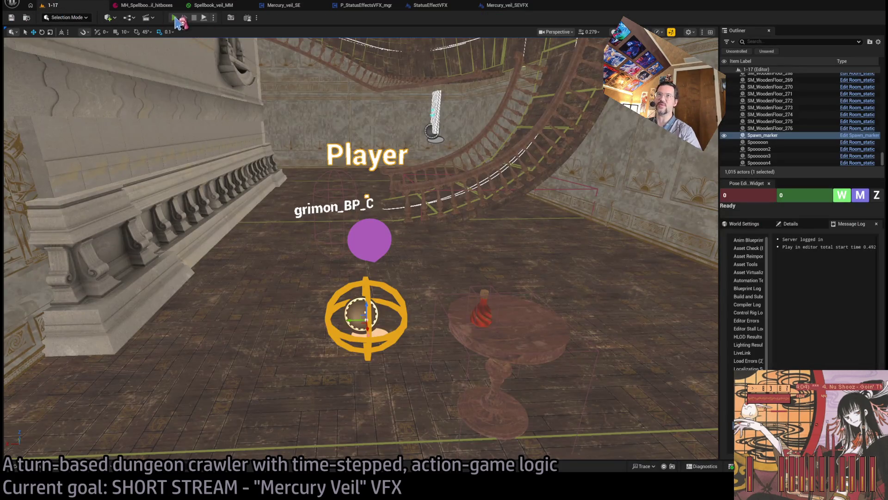
# Step: Play-test a turn of Hold actions in 1-17, stop, and open the MH_Spellbook hitboxes asset
pyautogui.hotkey('alt', 'p')
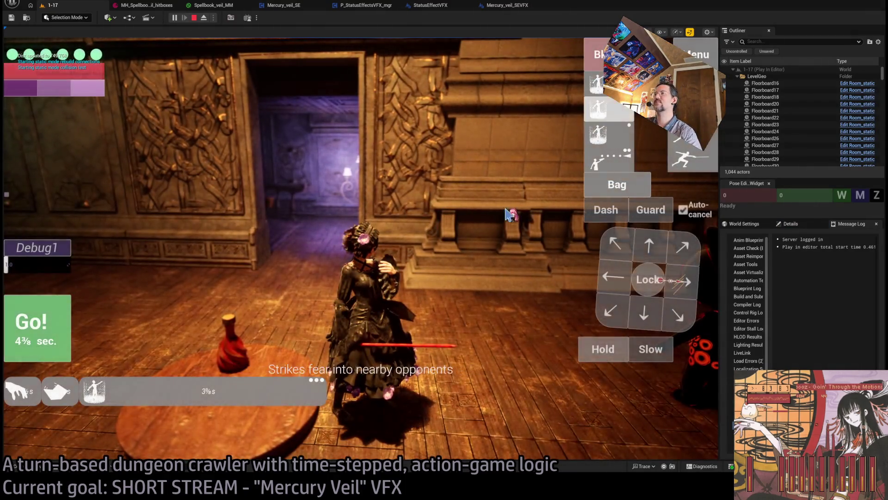
pyautogui.click(595, 356)
pyautogui.click(594, 356)
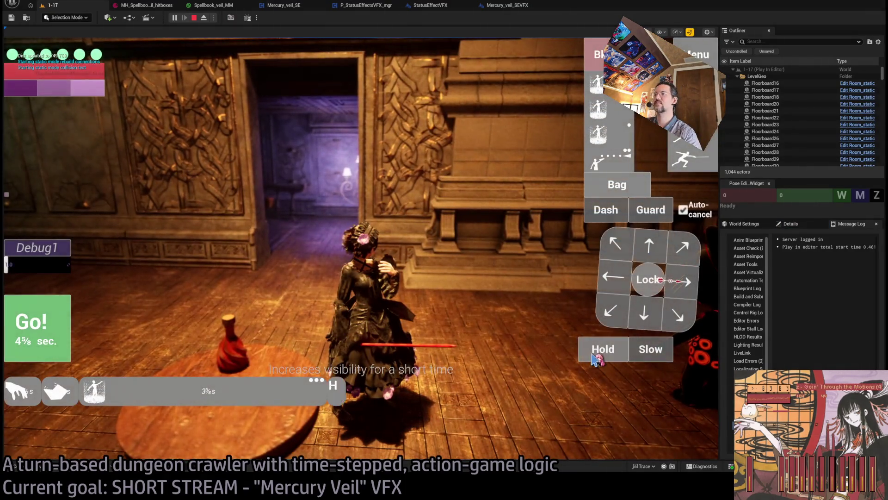
pyautogui.click(46, 342)
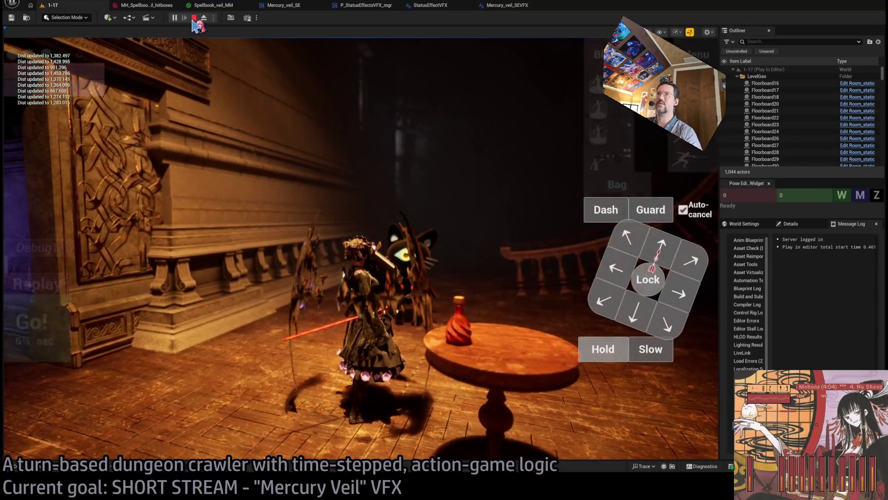
pyautogui.press('F8')
pyautogui.click(499, 6)
pyautogui.click(166, 7)
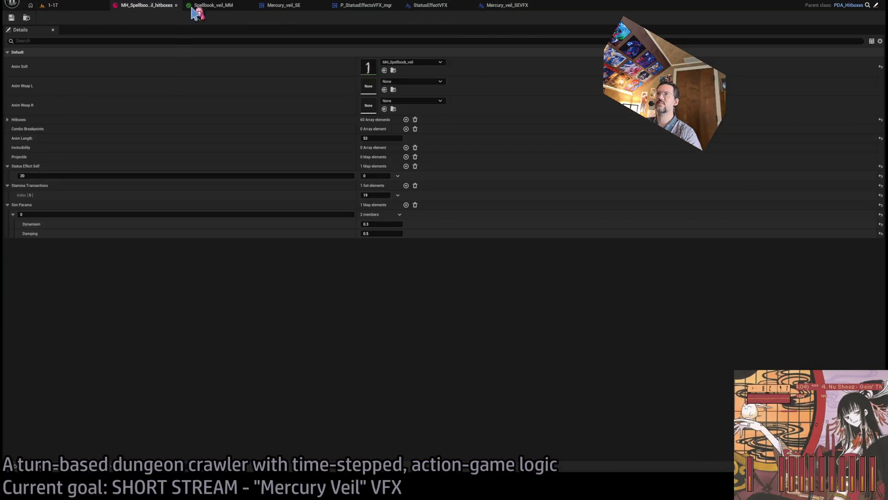
# Step: In Spellbook_veil_MM, raise HeightMap Height with a Power node (Exp 0.5) wired into Lerp B
pyautogui.click(199, 6)
pyautogui.click(277, 7)
pyautogui.click(217, 7)
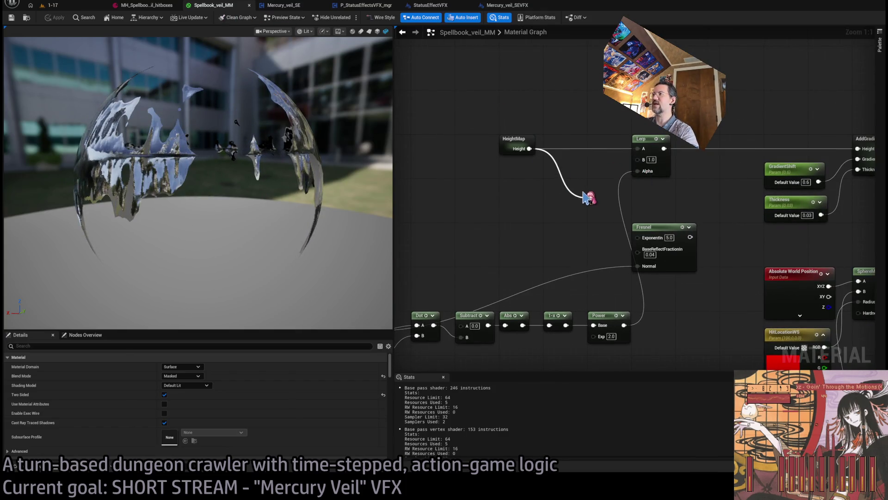
pyautogui.moveTo(529, 149); pyautogui.dragTo(540, 170)
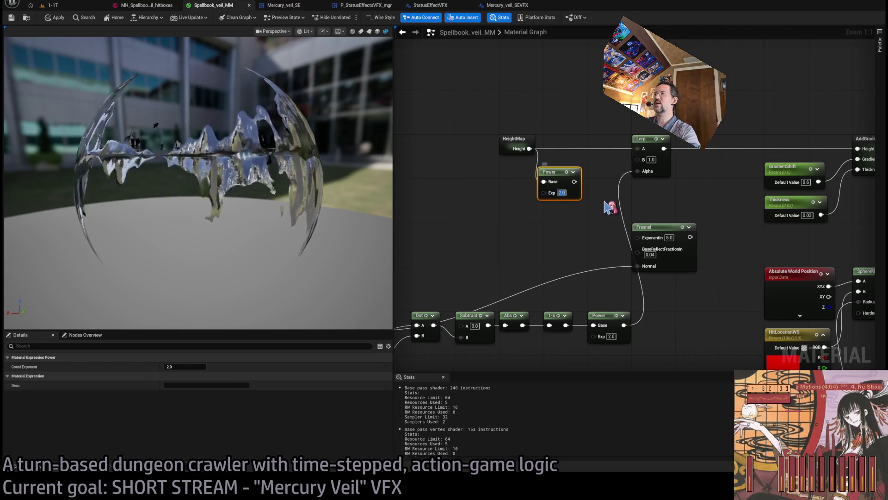
pyautogui.write('0.5')
pyautogui.press('Return')
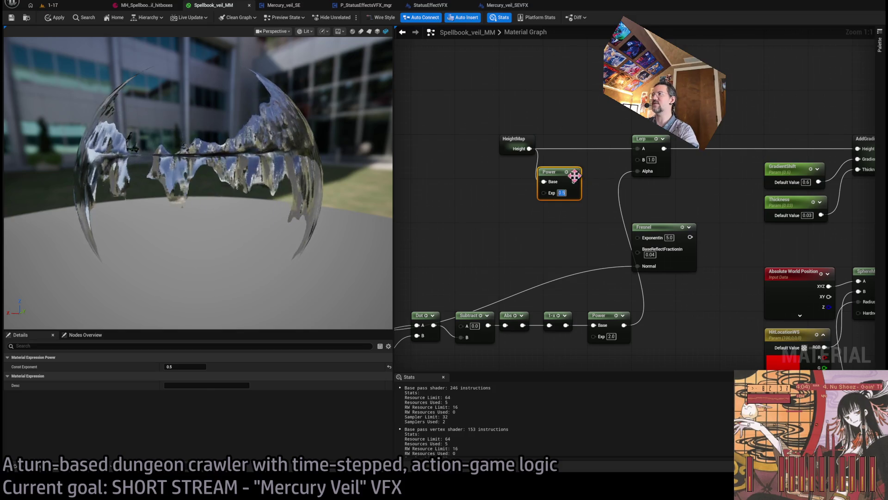
pyautogui.moveTo(574, 181); pyautogui.dragTo(638, 160)
pyautogui.moveTo(551, 171); pyautogui.dragTo(562, 166)
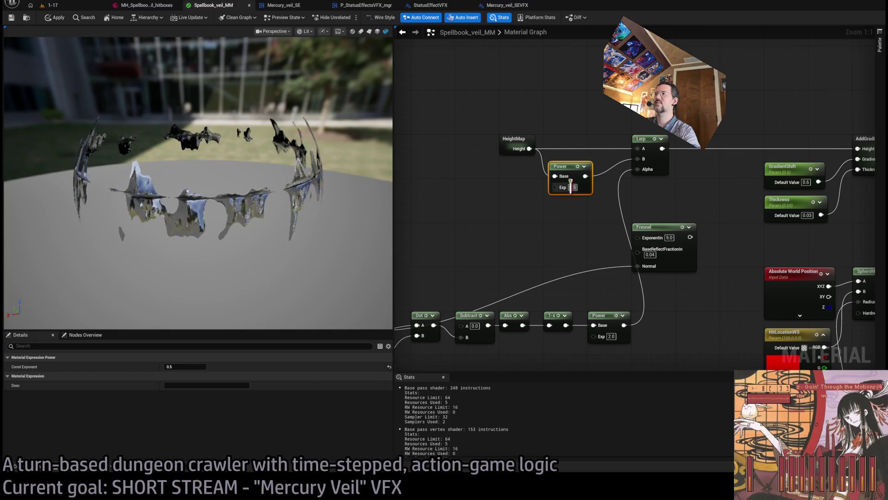
# Step: Lower the Power exponent to 0.25, then 0.125, and switch back to level 1-17
pyautogui.write('0.25')
pyautogui.press('Return')
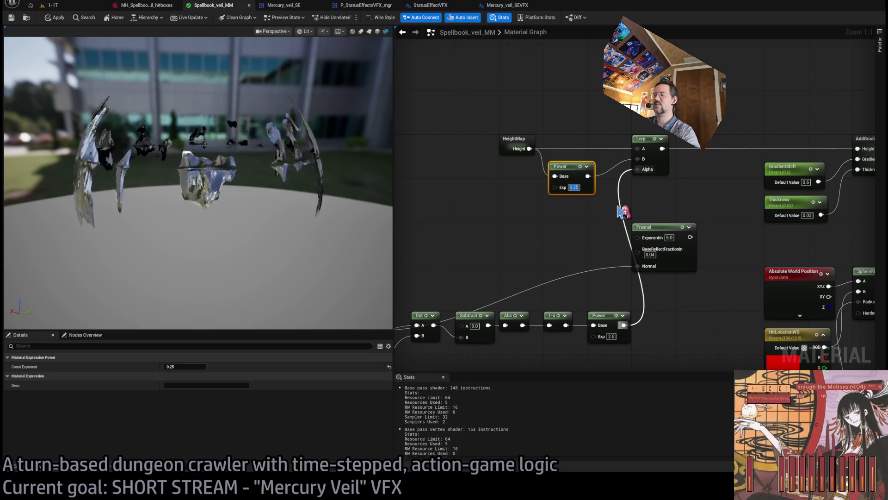
pyautogui.write('0.125')
pyautogui.press('Return')
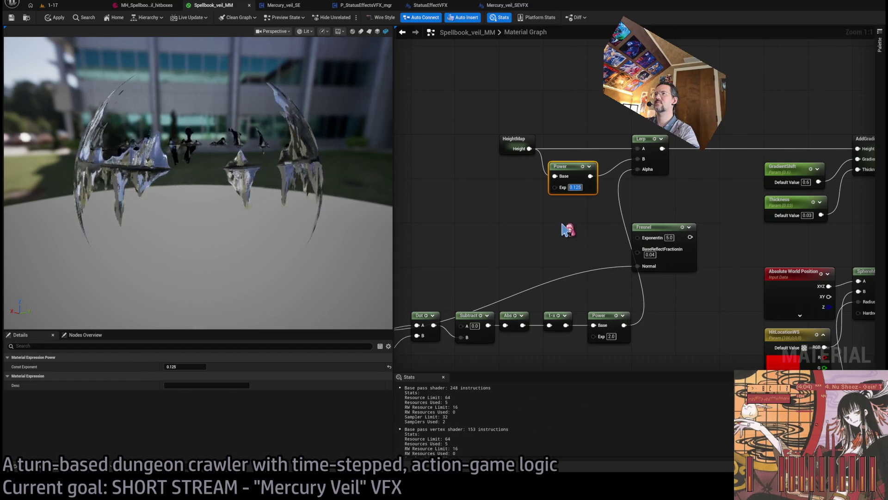
pyautogui.click(69, 6)
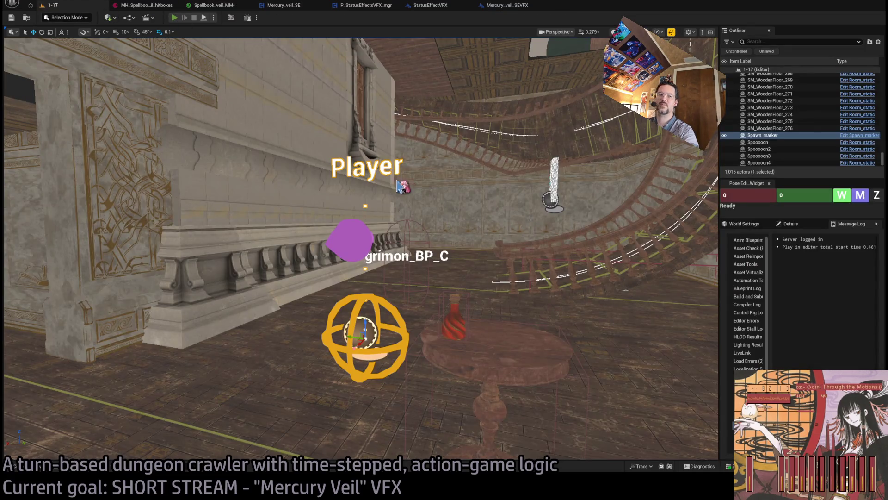
# Step: Play-test the updated veil in 1-17, stop, and bring up the MH_Spellbook hitboxes asset
pyautogui.hotkey('alt', 'p')
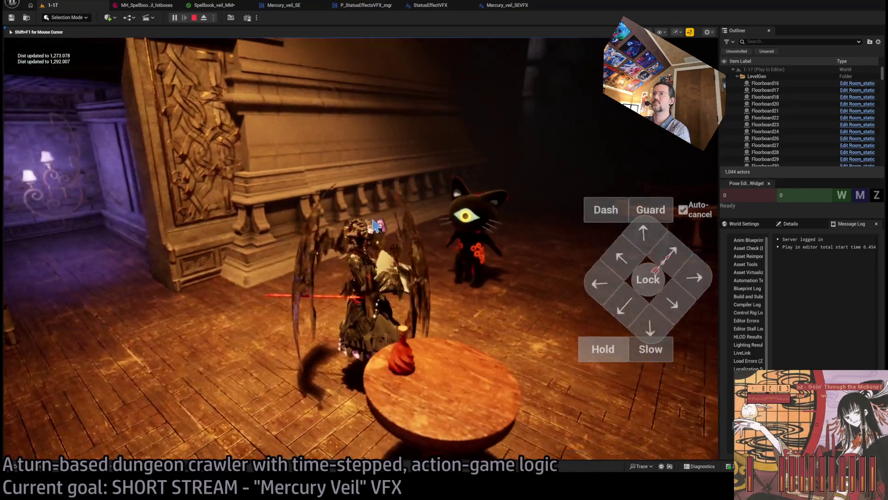
pyautogui.hotkey('shift', 'F1')
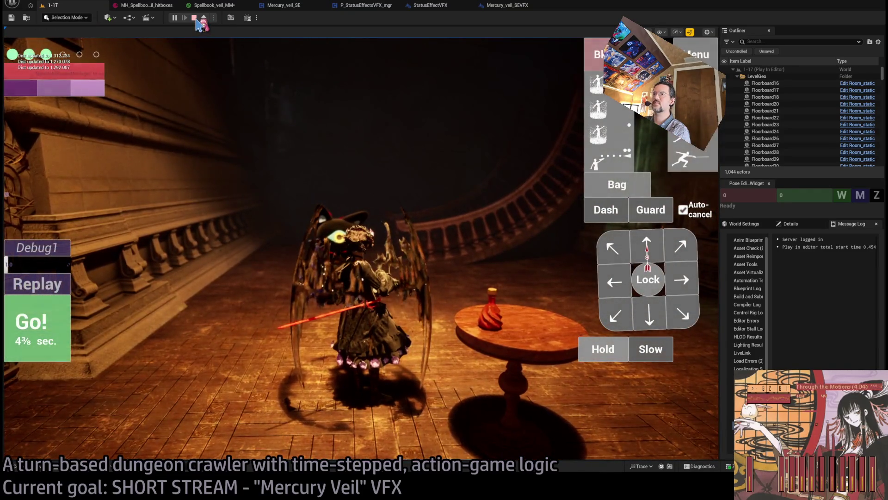
pyautogui.click(194, 18)
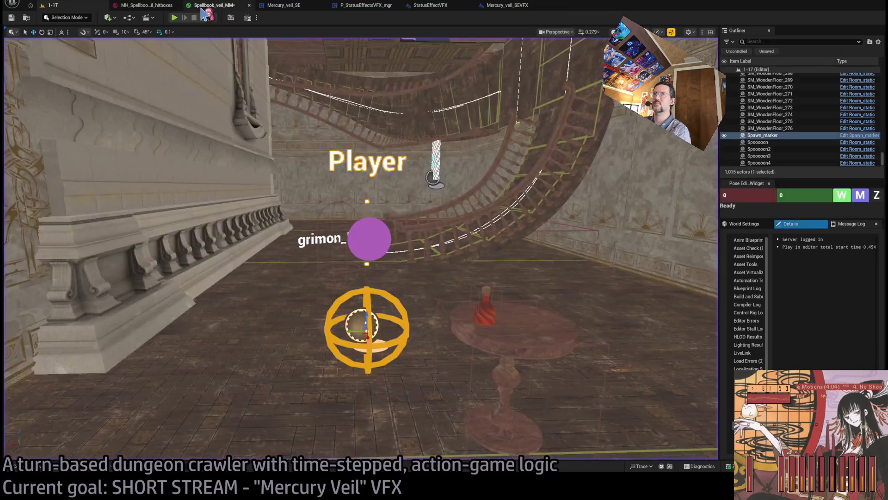
pyautogui.click(204, 7)
pyautogui.click(193, 7)
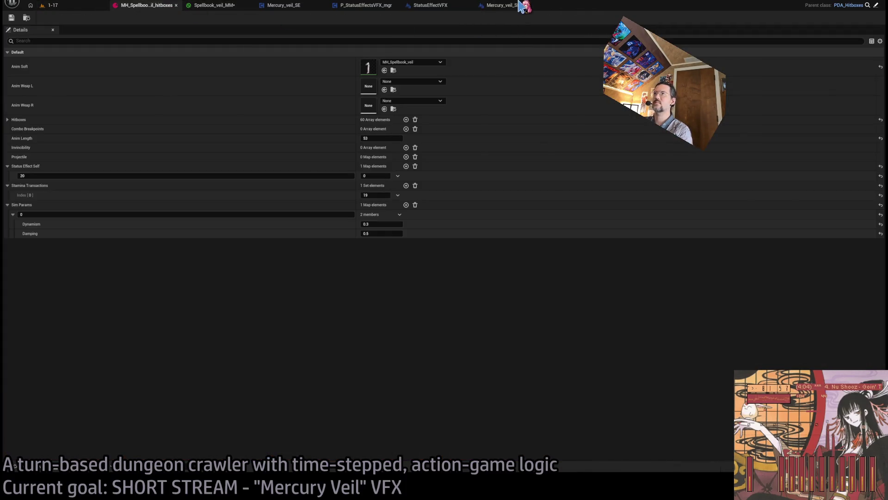
# Step: Review the Set Scalar Parameter Value nodes in the Mercury_veil_SEVFX EventGraph, then play level 1-17
pyautogui.click(522, 7)
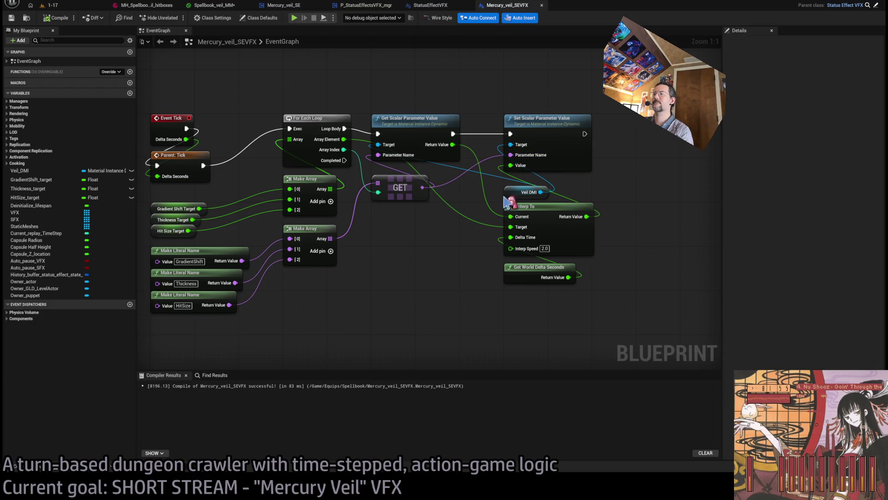
pyautogui.moveTo(509, 202); pyautogui.dragTo(455, 320)
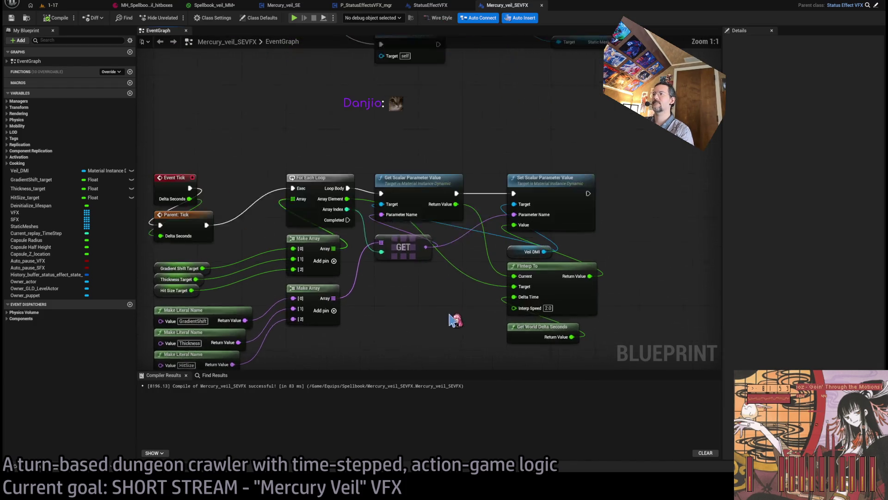
pyautogui.scroll(-1, 455, 320)
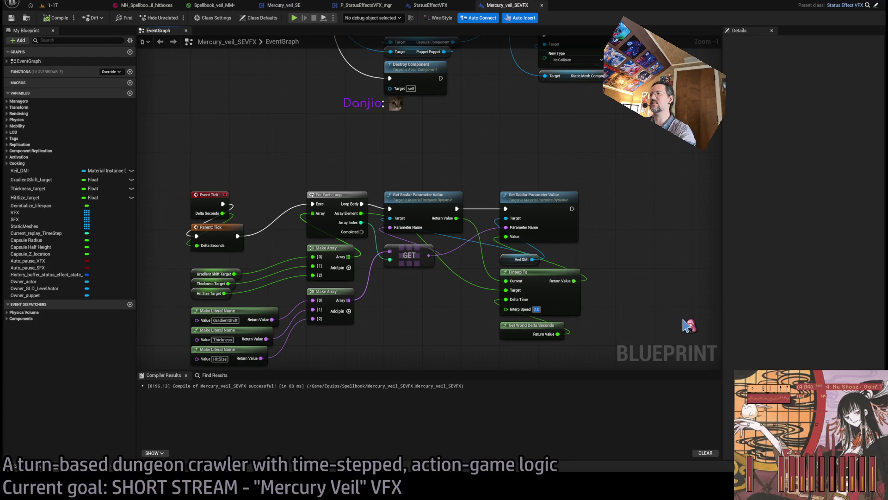
pyautogui.scroll(-2, 646, 231)
pyautogui.moveTo(644, 207); pyautogui.dragTo(548, 218)
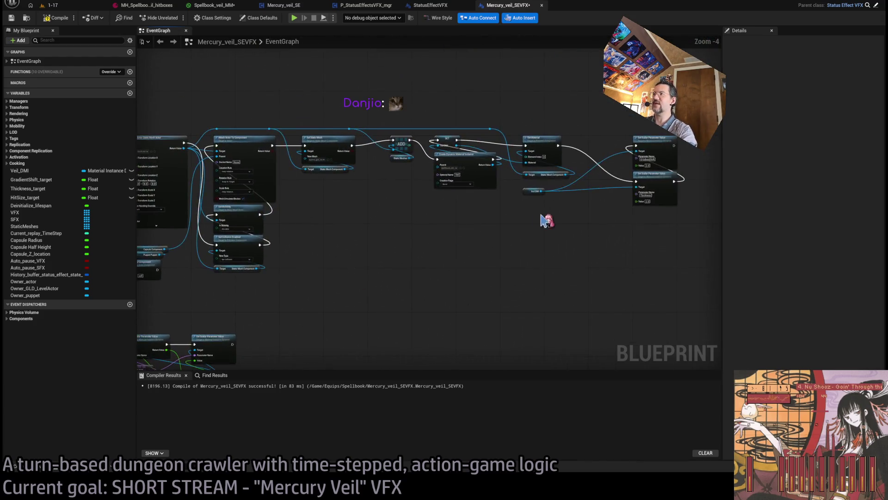
pyautogui.scroll(4, 471, 251)
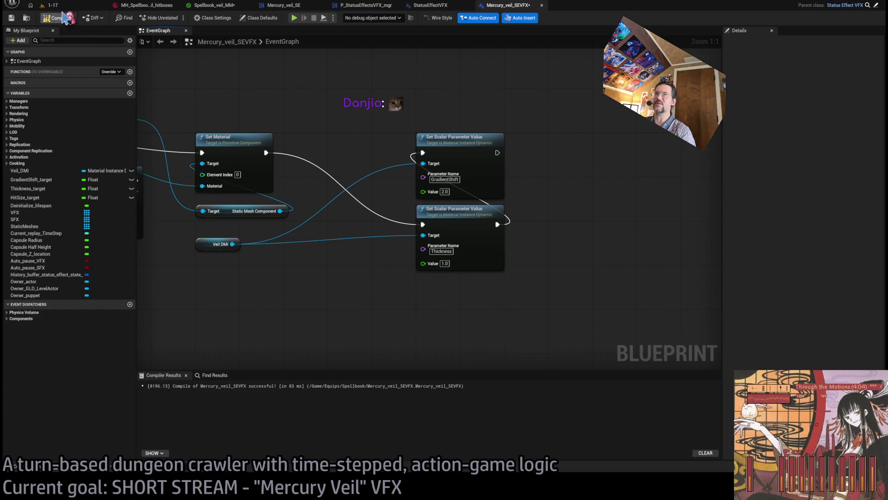
pyautogui.click(52, 5)
pyautogui.hotkey('alt', 'p')
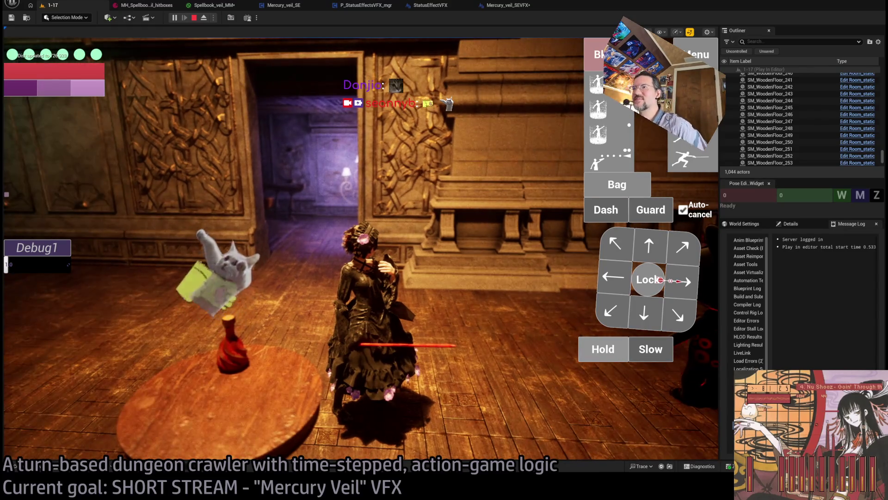
# Step: Run a turn with Go! in the play session, then stop play
pyautogui.click(54, 318)
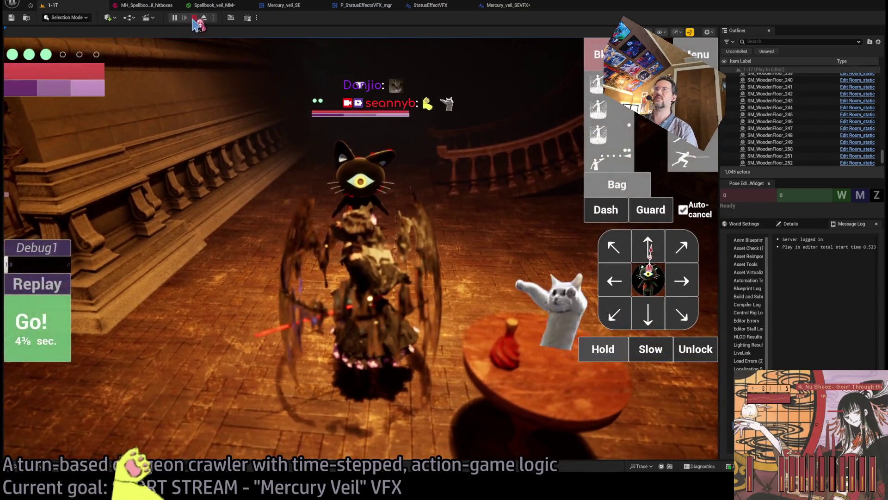
pyautogui.click(195, 18)
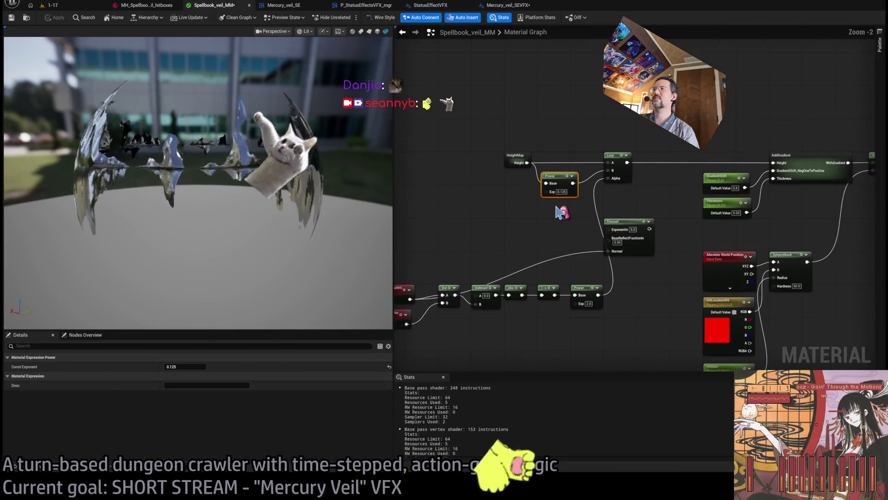
# Step: Glance over the hitboxes asset and Mercury_veil_SEVFX graph, clear the selection, and reopen level 1-17
pyautogui.scroll(2, 558, 211)
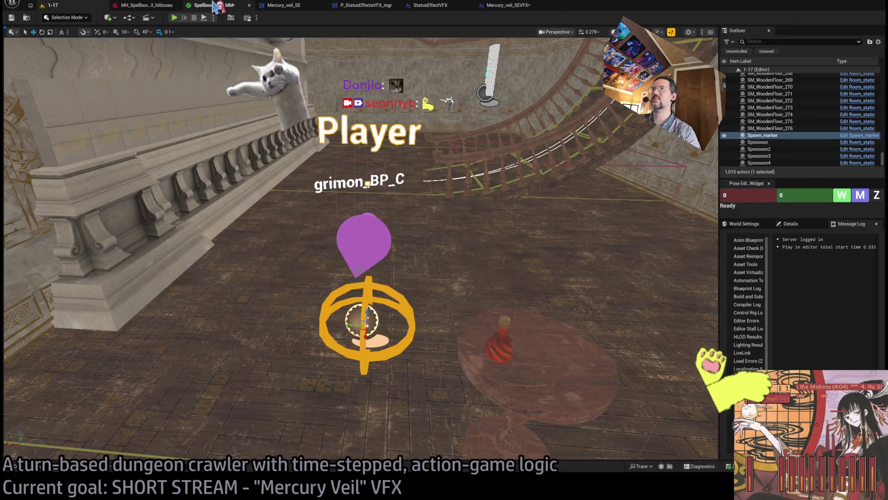
pyautogui.click(156, 6)
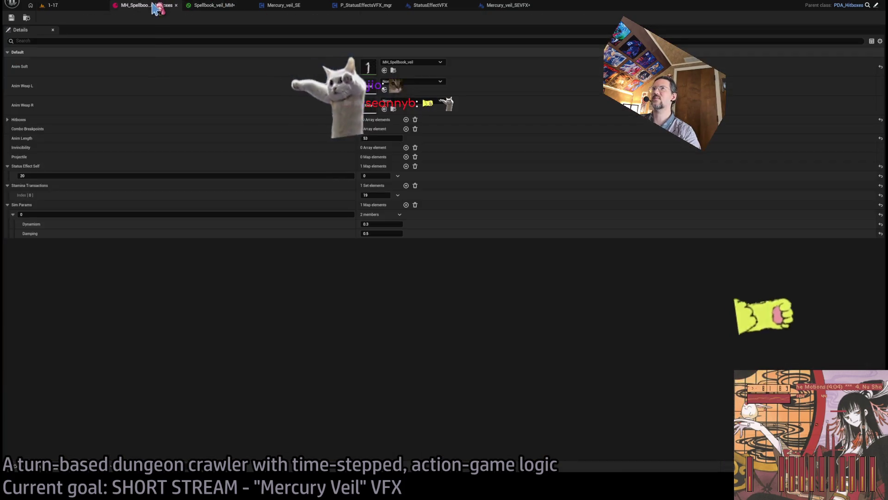
pyautogui.click(513, 6)
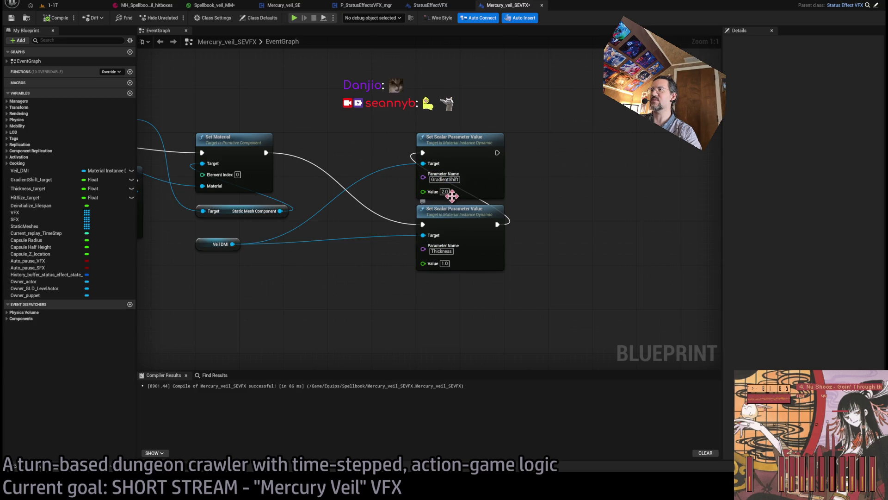
pyautogui.scroll(-2, 342, 215)
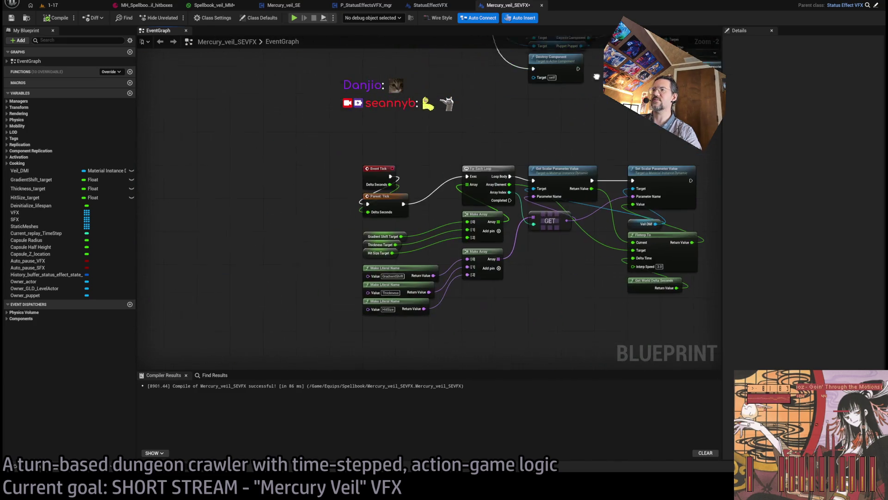
pyautogui.scroll(2, 373, 184)
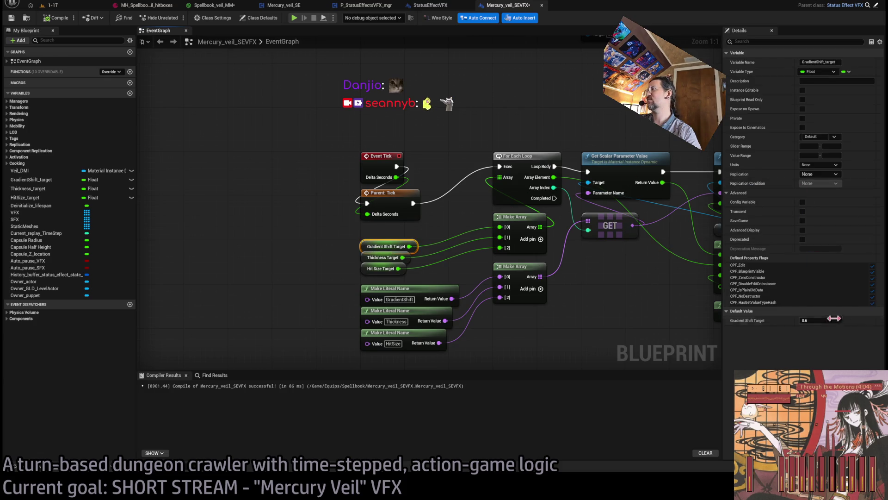
pyautogui.click(250, 205)
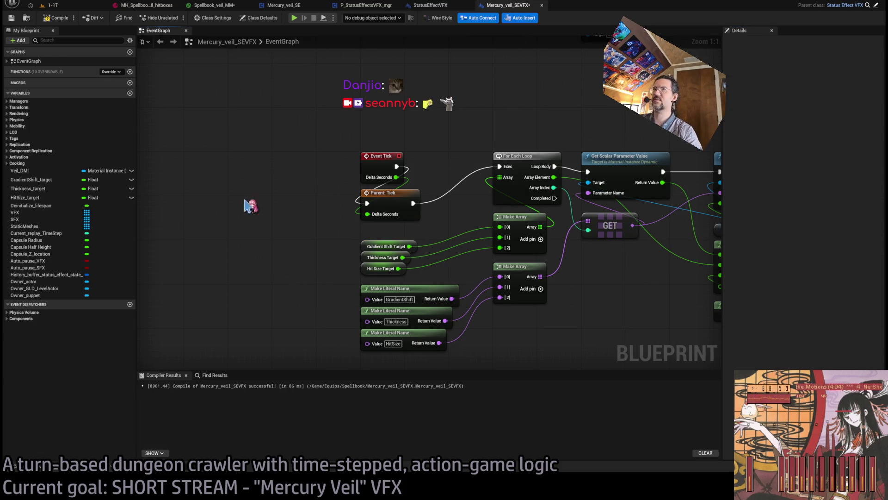
pyautogui.click(67, 7)
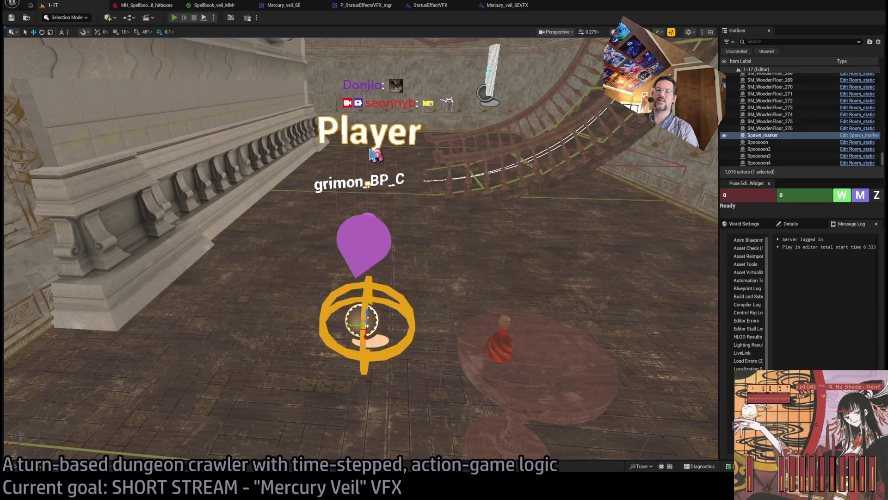
# Step: Play-test level 1-17 through several combat turns to watch the veil, then return to Spellbook_veil_MM
pyautogui.hotkey('alt', 'p')
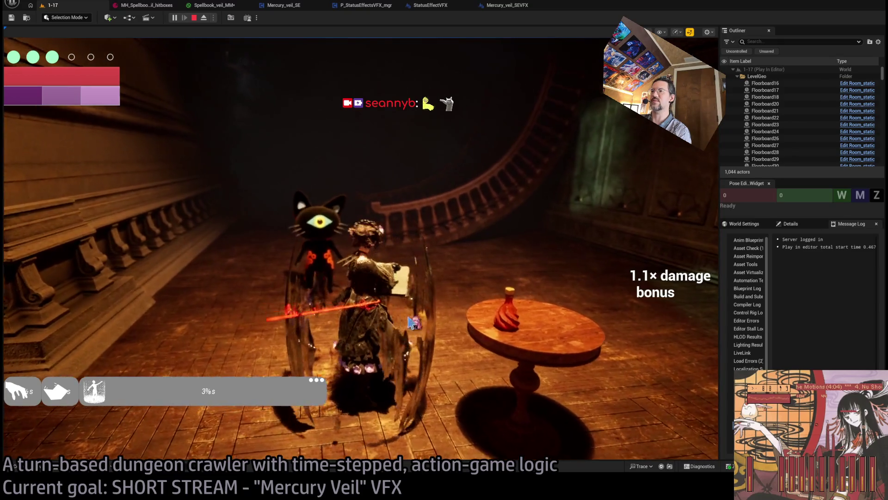
pyautogui.click(510, 290)
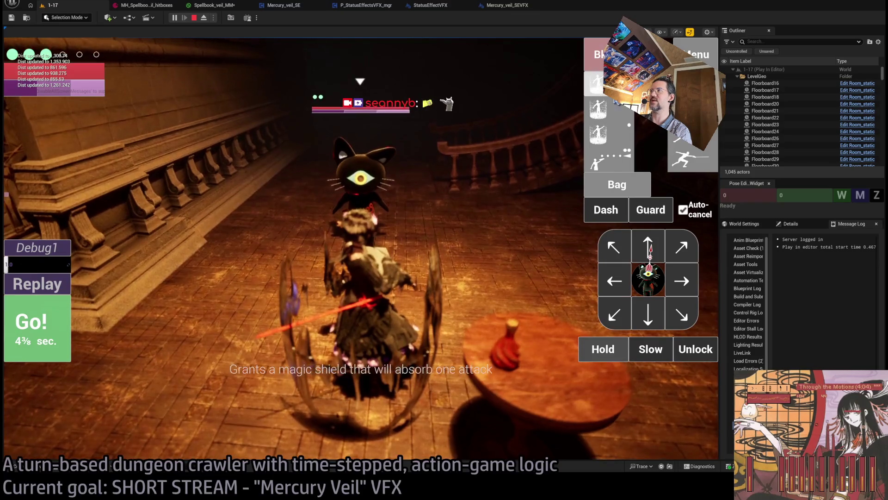
pyautogui.click(62, 343)
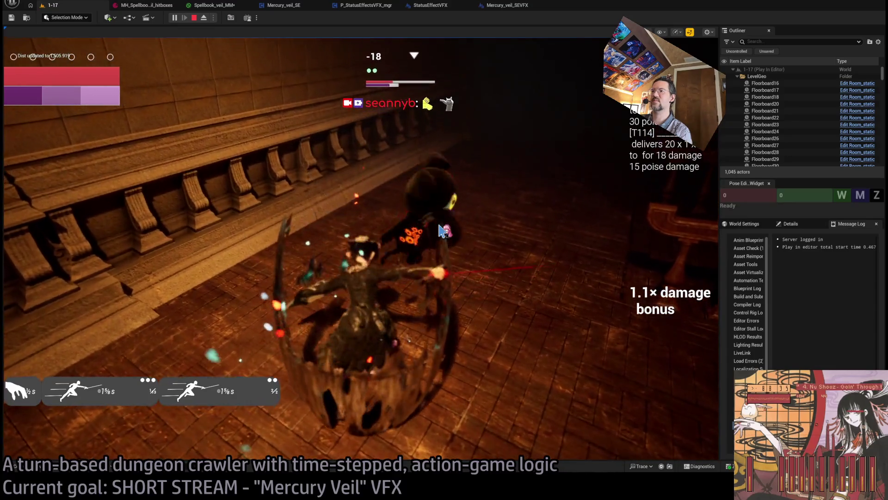
pyautogui.click(65, 327)
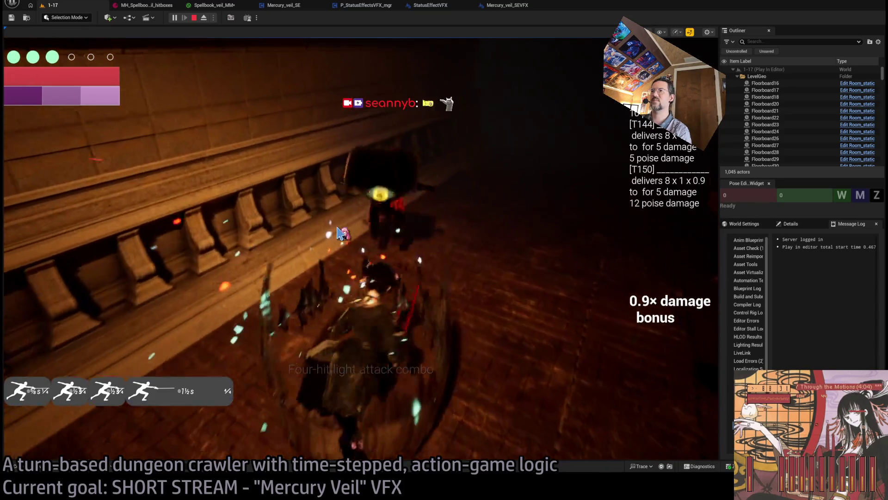
pyautogui.click(341, 232)
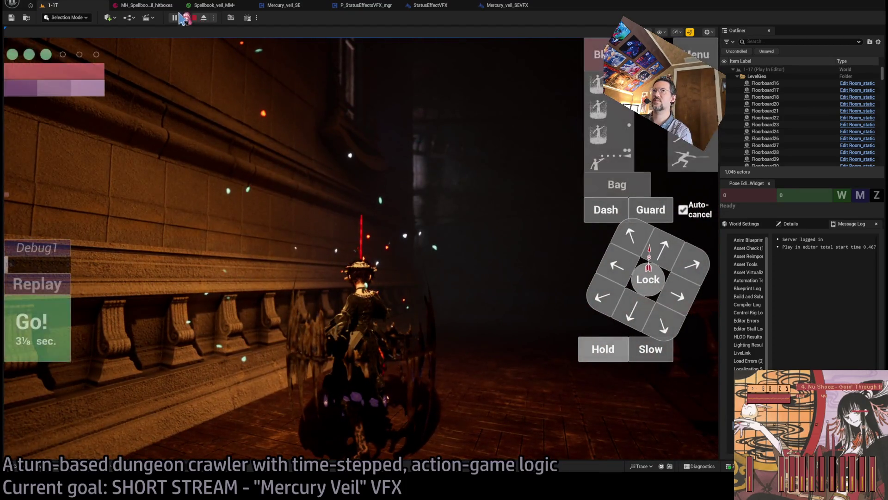
pyautogui.click(212, 5)
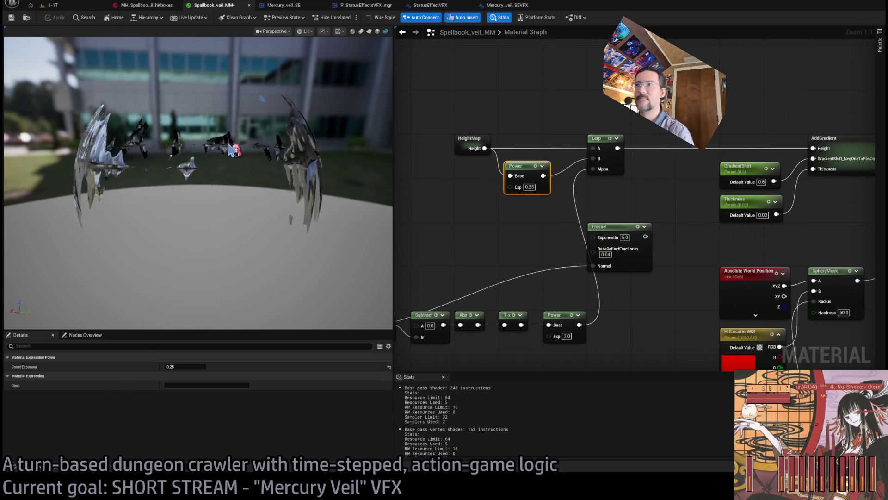
# Step: Wire the HeightMap height output through a reroute into Emissive Color
pyautogui.scroll(-4, 536, 197)
pyautogui.scroll(2, 782, 197)
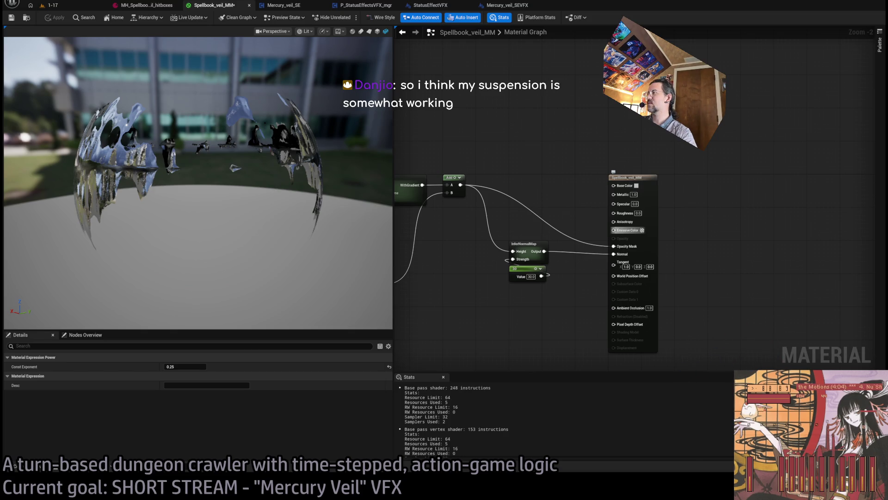
pyautogui.hotkey('ctrl', 'z')
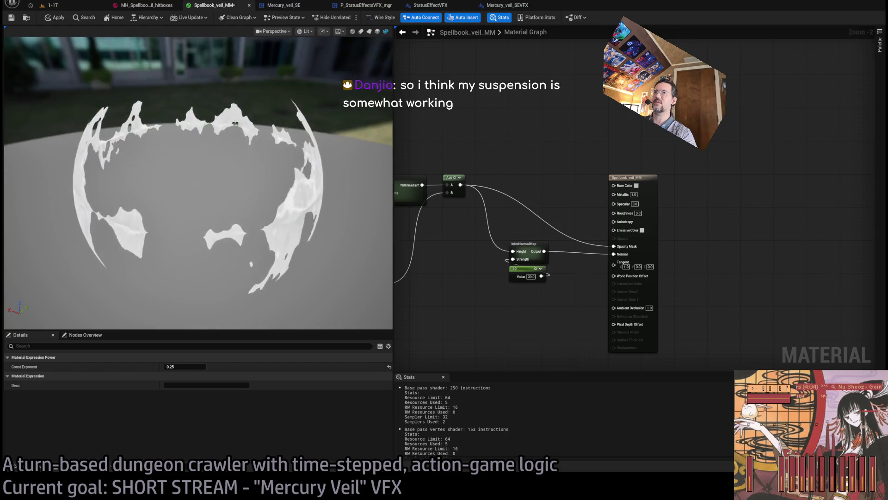
pyautogui.scroll(2, 597, 226)
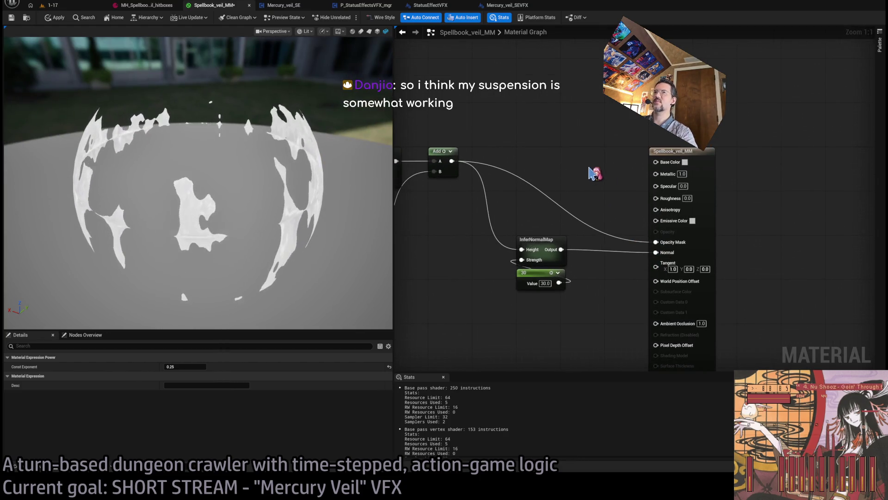
pyautogui.scroll(-1, 643, 154)
pyautogui.moveTo(641, 153); pyautogui.dragTo(865, 153)
pyautogui.scroll(-2, 602, 162)
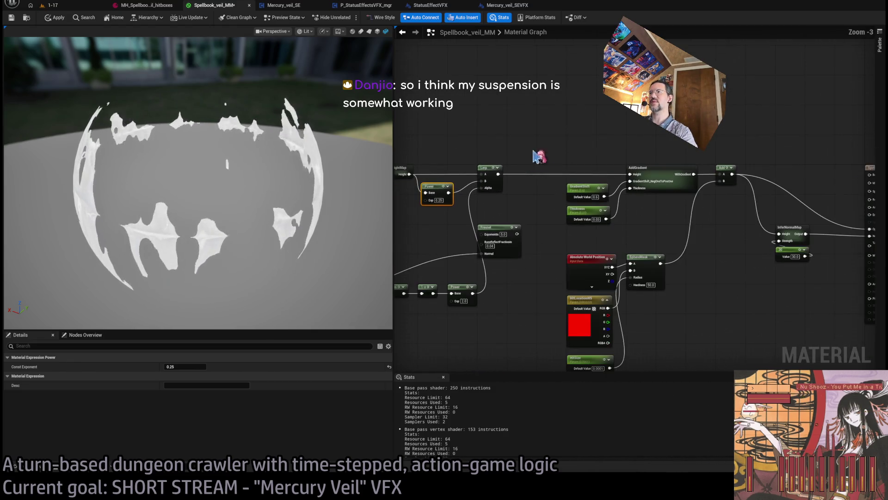
pyautogui.moveTo(423, 181)
pyautogui.mouseDown()
pyautogui.moveTo(499, 160)
pyautogui.moveTo(440, 153)
pyautogui.moveTo(425, 188)
pyautogui.moveTo(496, 156)
pyautogui.moveTo(509, 172)
pyautogui.mouseUp()
pyautogui.moveTo(500, 157); pyautogui.dragTo(778, 156)
pyautogui.scroll(2, 778, 156)
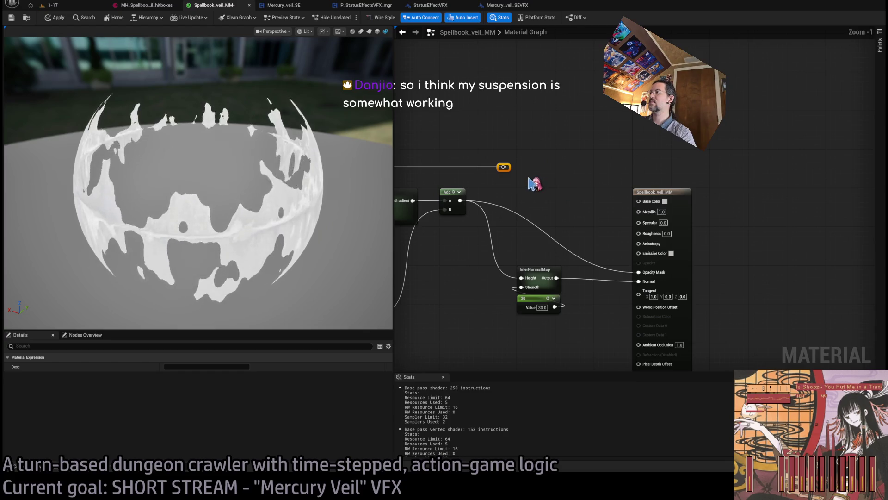
pyautogui.moveTo(504, 166); pyautogui.dragTo(638, 253)
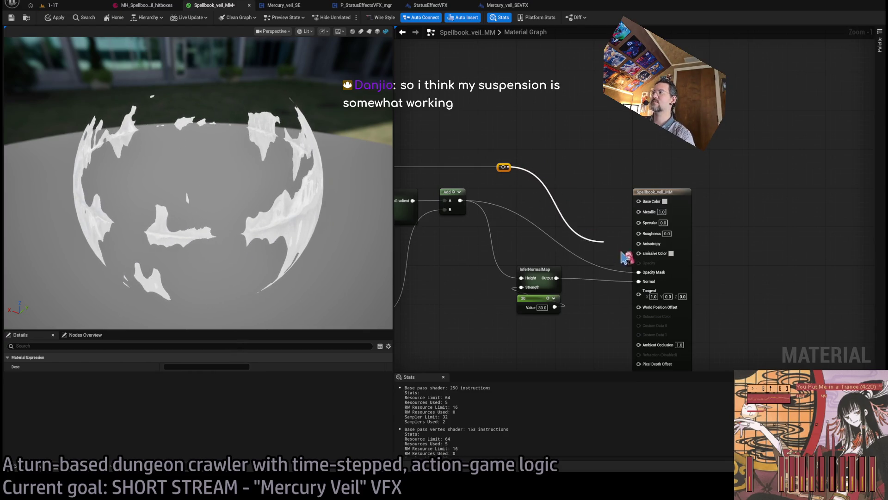
pyautogui.moveTo(483, 159); pyautogui.dragTo(638, 142)
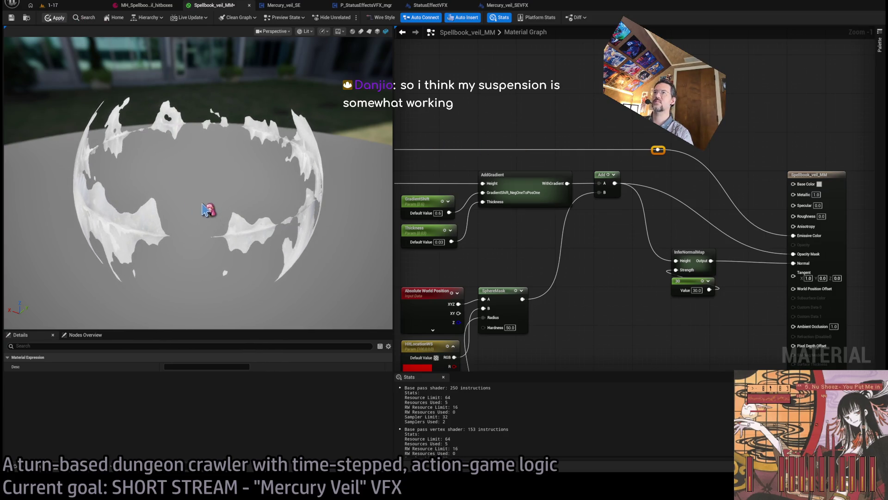
pyautogui.moveTo(286, 249); pyautogui.dragTo(280, 234)
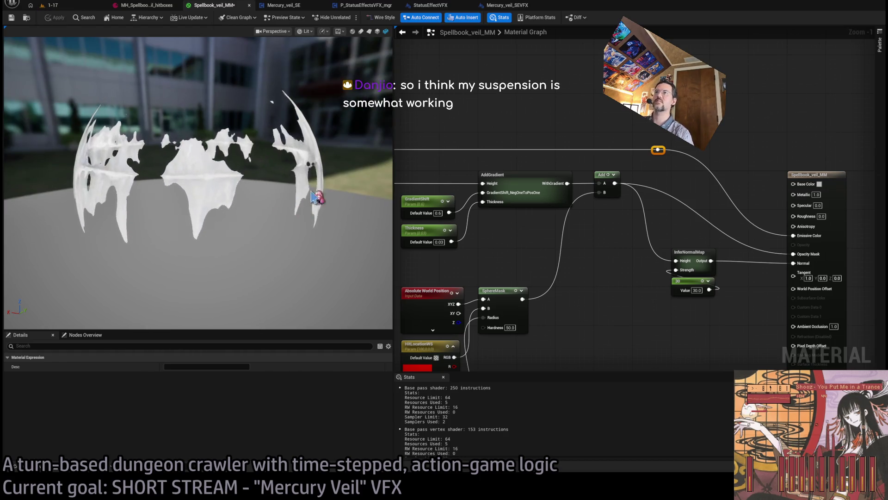
# Step: Insert a Power node with exponent 4.0 on the height wire, save the material, and restart play
pyautogui.click(658, 151)
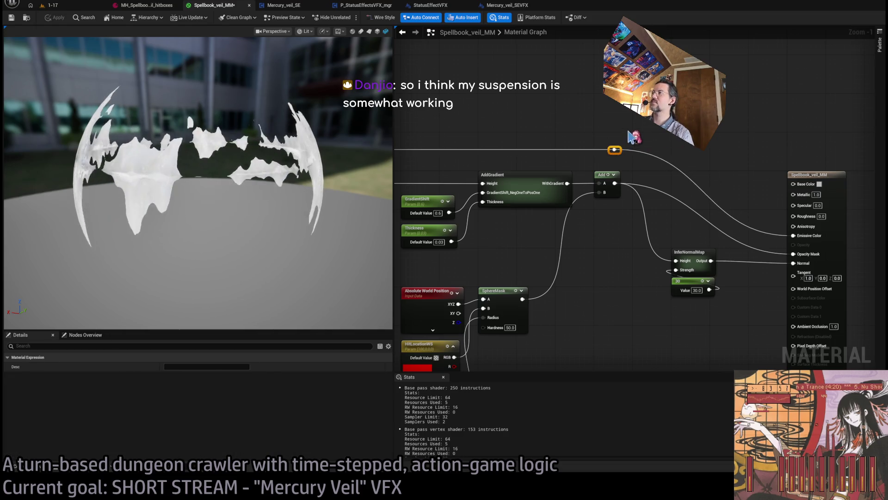
pyautogui.click(631, 137)
pyautogui.moveTo(619, 150)
pyautogui.mouseDown()
pyautogui.moveTo(666, 113)
pyautogui.moveTo(688, 145)
pyautogui.moveTo(793, 235)
pyautogui.mouseUp()
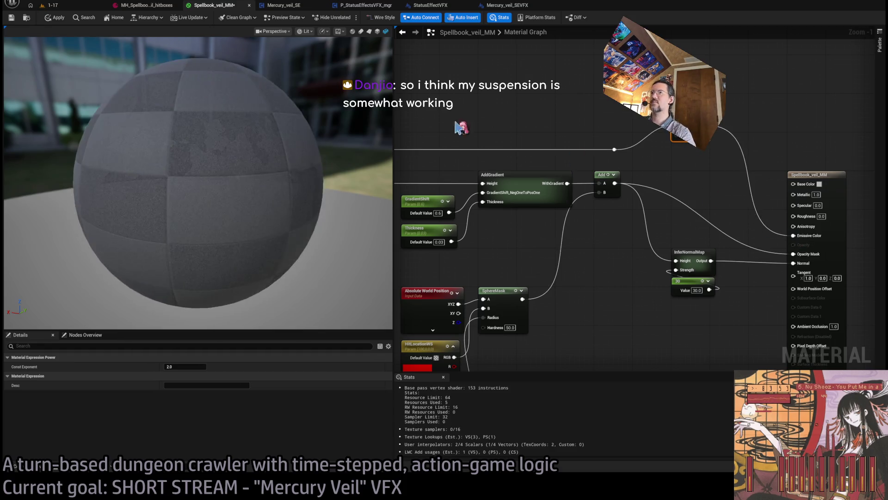
pyautogui.click(669, 160)
pyautogui.write('4')
pyautogui.press('Return')
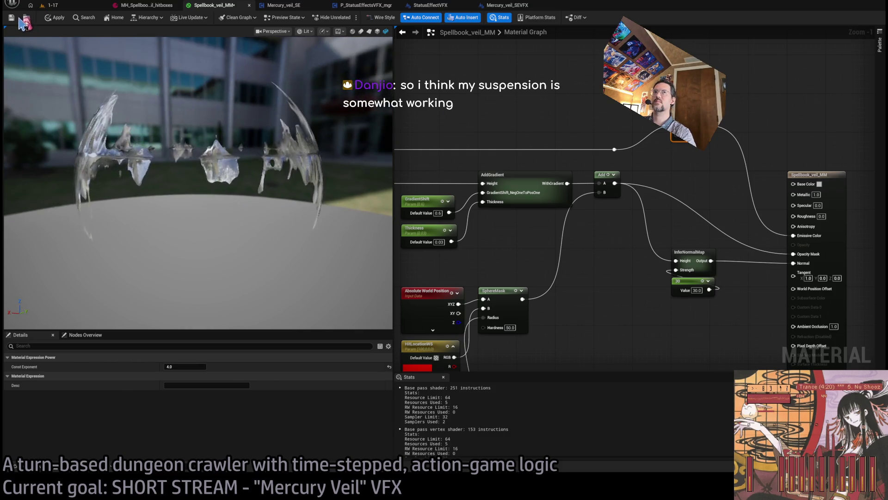
pyautogui.hotkey('ctrl', 's')
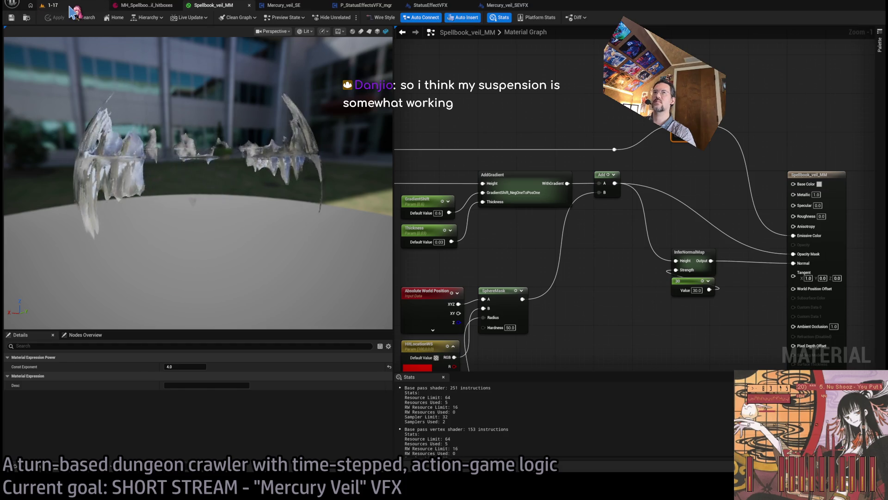
pyautogui.moveTo(406, 125); pyautogui.dragTo(518, 132)
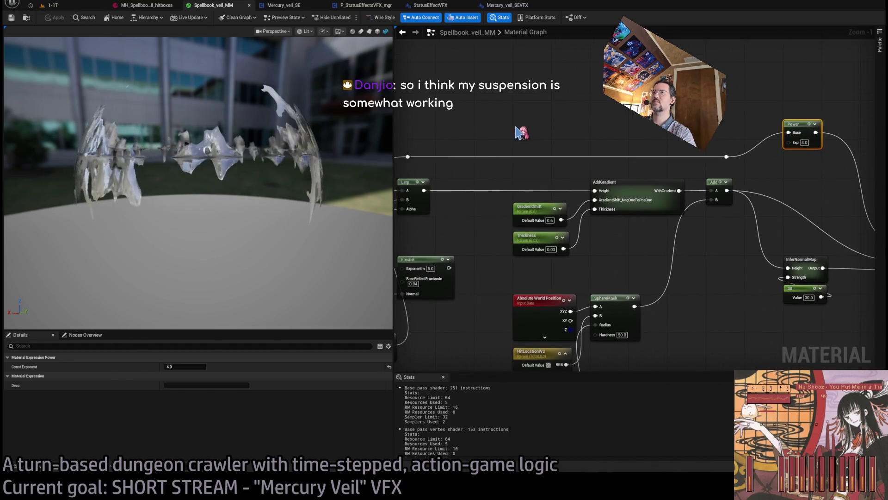
pyautogui.hotkey('alt', 'p')
pyautogui.click(174, 19)
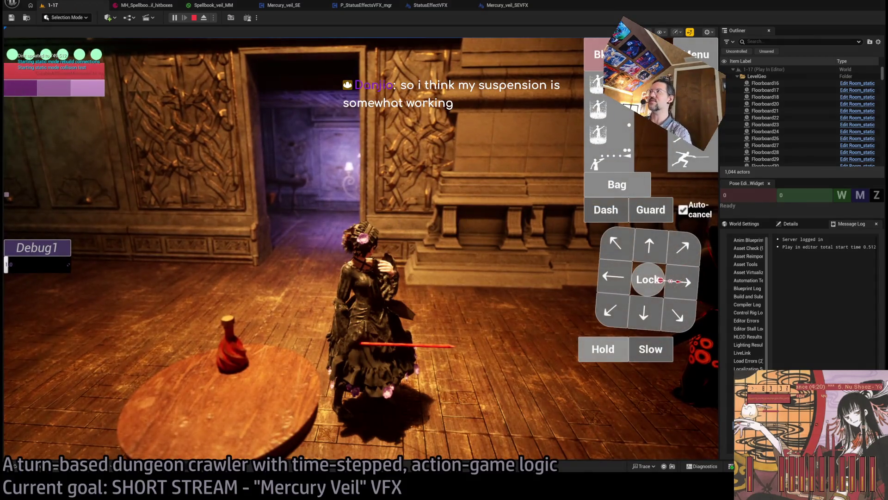
# Step: Run a turn in level 1-17 and orbit the game camera around the veiled character
pyautogui.click(17, 325)
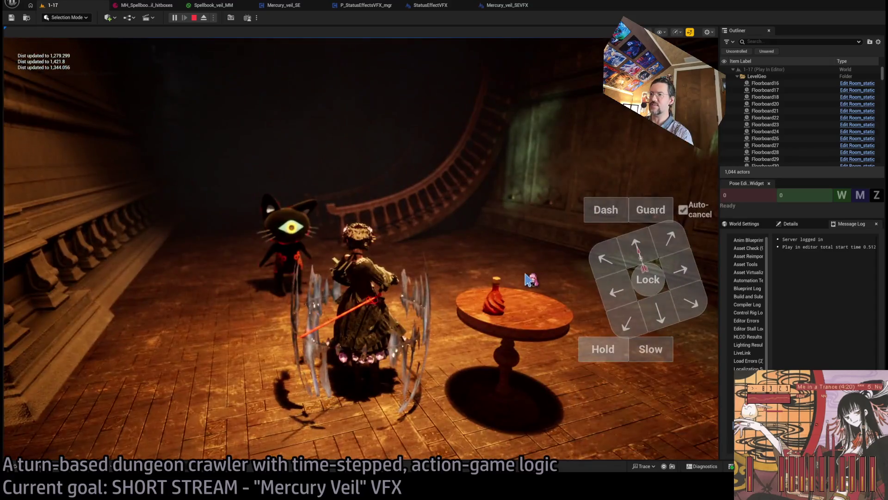
pyautogui.moveTo(527, 280)
pyautogui.mouseDown()
pyautogui.moveTo(526, 224)
pyautogui.moveTo(407, 218)
pyautogui.moveTo(454, 219)
pyautogui.moveTo(283, 291)
pyautogui.moveTo(532, 317)
pyautogui.moveTo(476, 323)
pyautogui.moveTo(377, 226)
pyautogui.mouseUp()
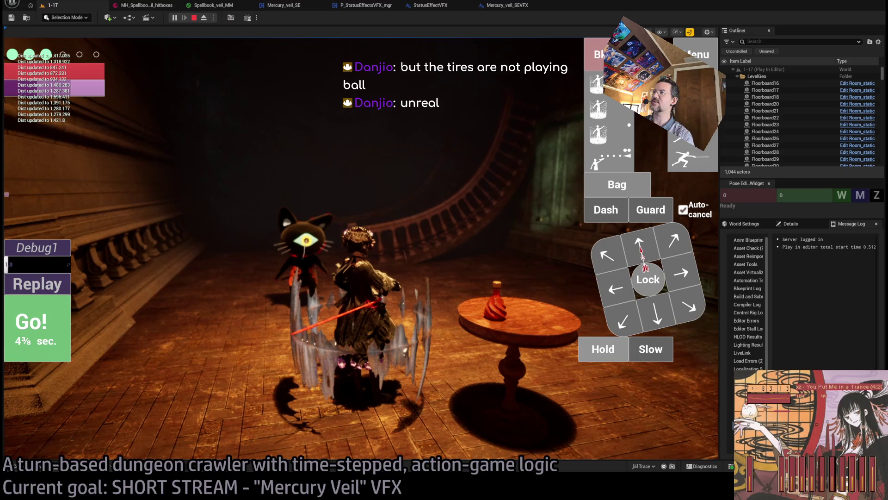
pyautogui.hotkey('alt', 'Tab')
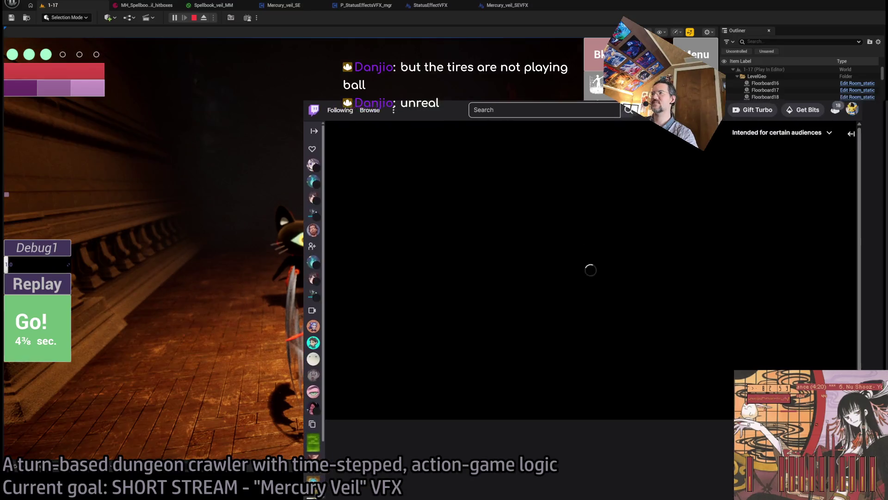
# Step: Skip the Twitch stream recording ahead to 03:12:45
pyautogui.click(462, 416)
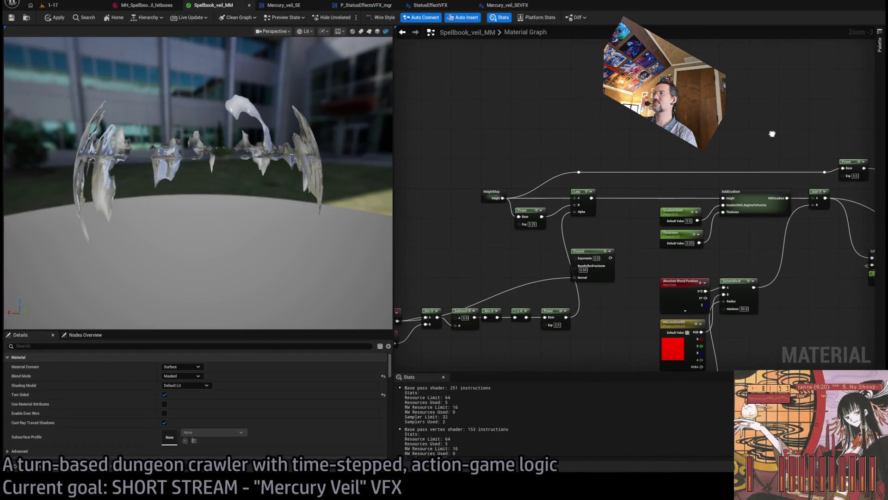
# Step: Delete the Fresnel node and bring the fresnel node chain into view
pyautogui.scroll(1, 608, 152)
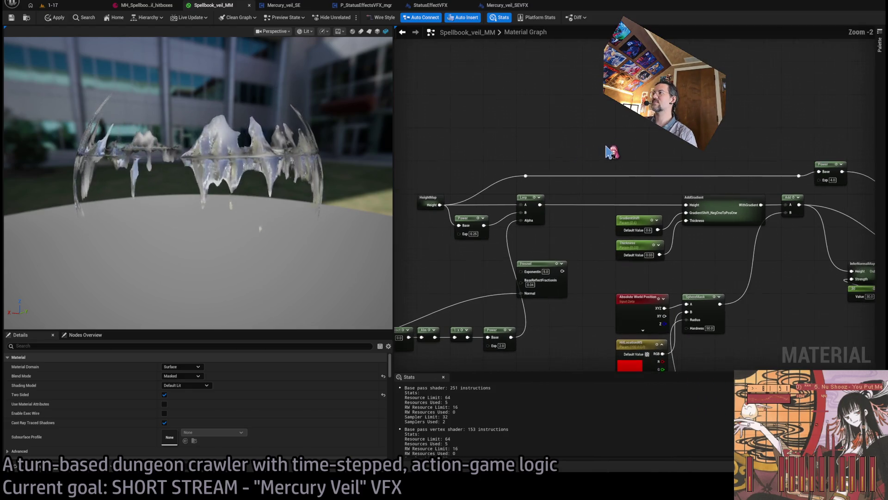
pyautogui.click(563, 272)
pyautogui.press('Delete')
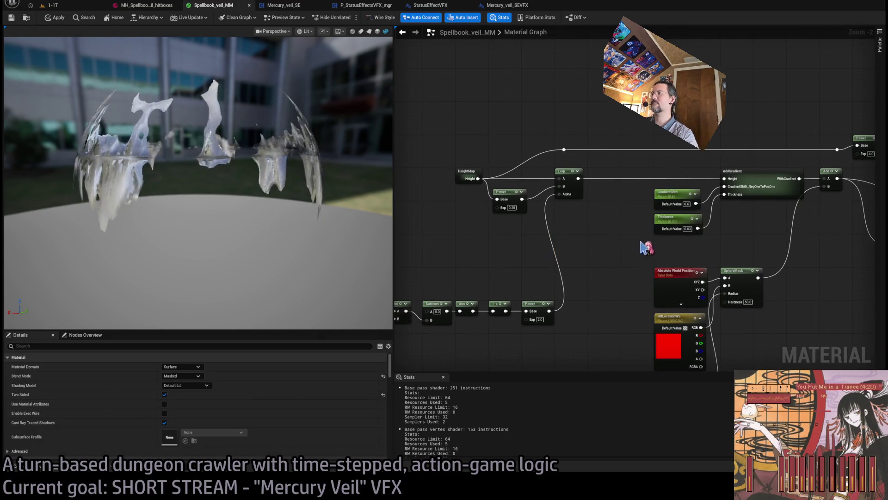
pyautogui.moveTo(475, 311)
pyautogui.mouseDown()
pyautogui.moveTo(568, 282)
pyautogui.moveTo(701, 270)
pyautogui.moveTo(410, 329)
pyautogui.mouseUp()
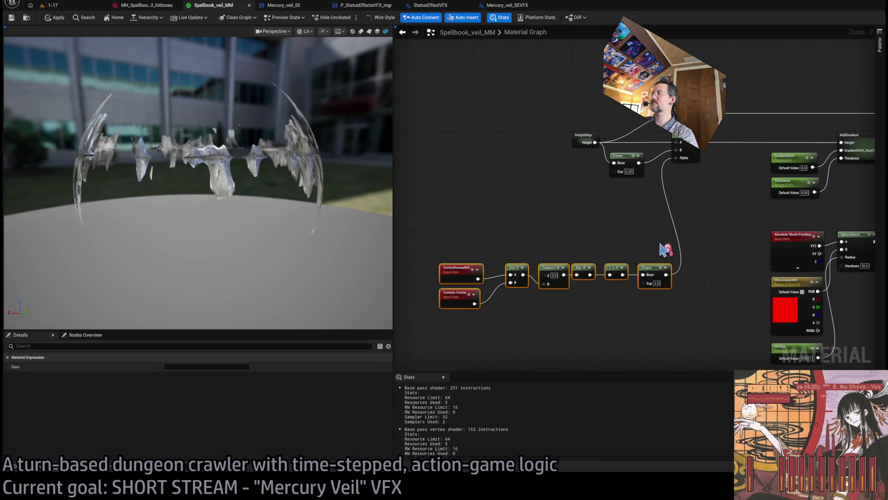
pyautogui.click(647, 291)
pyautogui.scroll(1, 646, 305)
pyautogui.moveTo(649, 303); pyautogui.dragTo(696, 242)
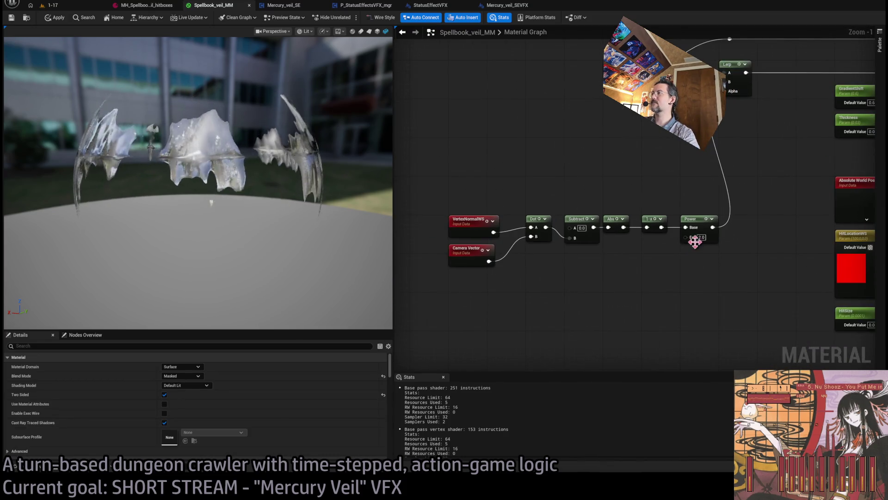
# Step: Add a 2.0 Constant driving the Power exponent, then select VertexNormalWS through the 1-x node
pyautogui.click(431, 319)
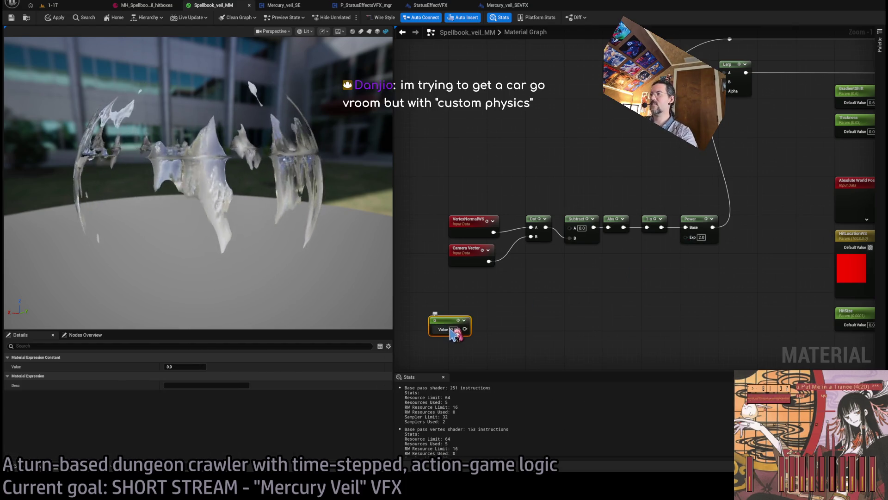
pyautogui.write('2')
pyautogui.press('Return')
pyautogui.moveTo(465, 329)
pyautogui.mouseDown()
pyautogui.moveTo(674, 254)
pyautogui.moveTo(686, 237)
pyautogui.mouseUp()
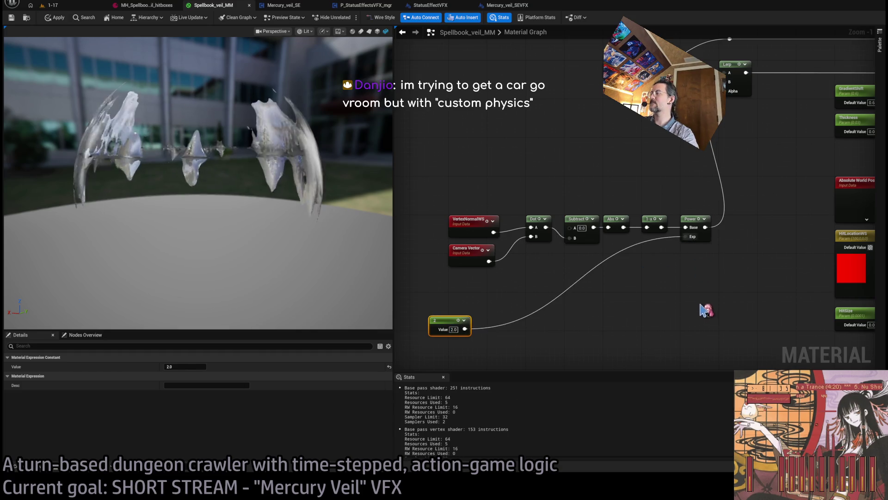
pyautogui.scroll(-2, 702, 305)
pyautogui.moveTo(757, 221); pyautogui.dragTo(506, 293)
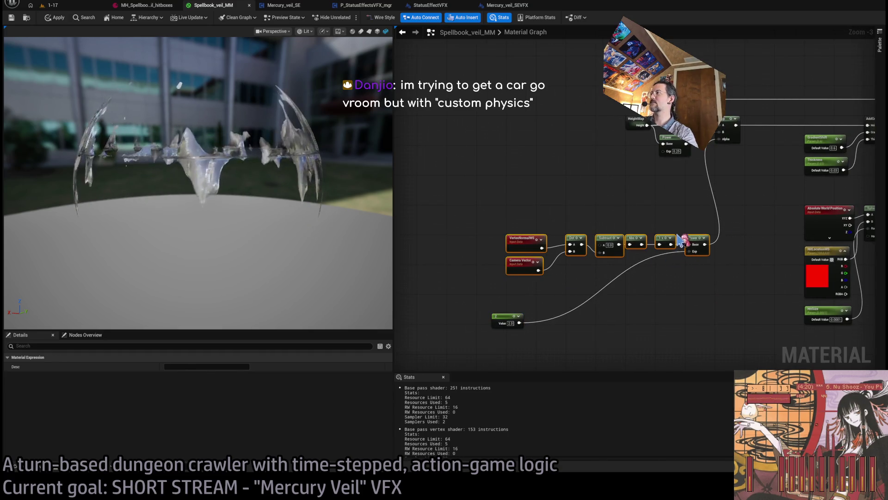
pyautogui.click(709, 225)
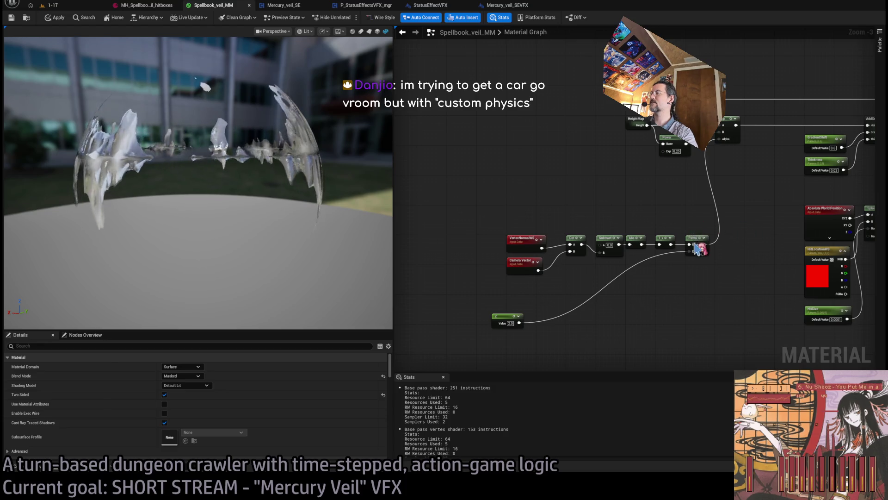
pyautogui.moveTo(684, 226); pyautogui.dragTo(497, 291)
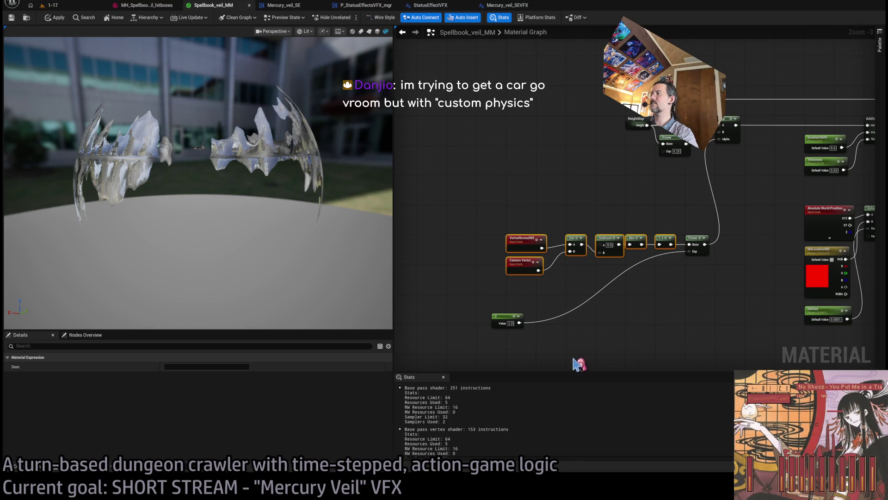
# Step: Collapse the selected fresnel nodes into a subgraph named VertexFresnel
pyautogui.hotkey('ctrl', 'g')
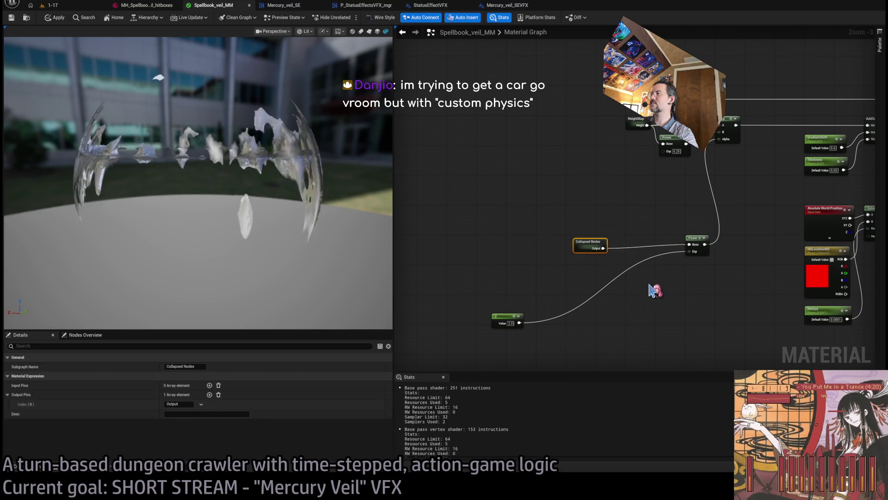
pyautogui.scroll(3, 600, 232)
pyautogui.click(185, 366)
pyautogui.write('VertexFresnel')
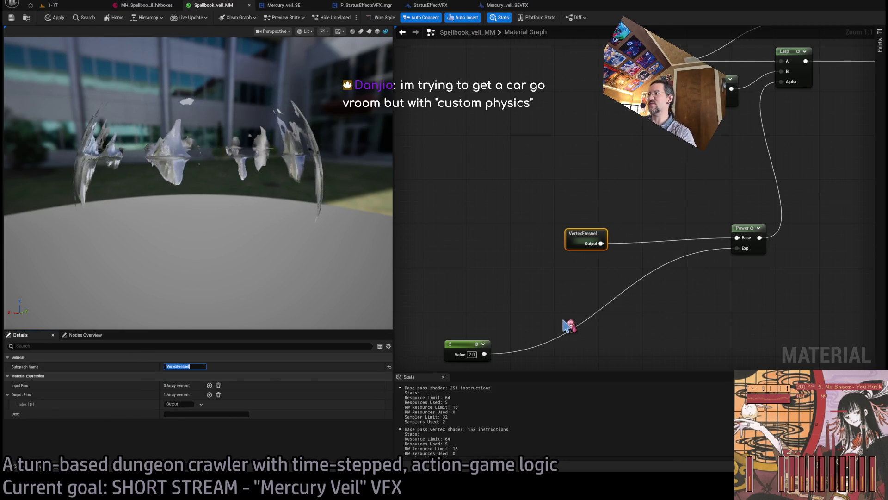
pyautogui.click(569, 323)
# Step: Move VertexFresnel beside HeightMap and the 0.25 Power node beside Lerp, unlinking the upper Power exponent
pyautogui.moveTo(575, 242)
pyautogui.mouseDown()
pyautogui.moveTo(674, 240)
pyautogui.moveTo(666, 240)
pyautogui.mouseUp()
pyautogui.moveTo(469, 342)
pyautogui.mouseDown()
pyautogui.moveTo(743, 279)
pyautogui.moveTo(754, 265)
pyautogui.mouseUp()
pyautogui.moveTo(537, 252); pyautogui.dragTo(545, 126)
pyautogui.moveTo(546, 176); pyautogui.dragTo(511, 258)
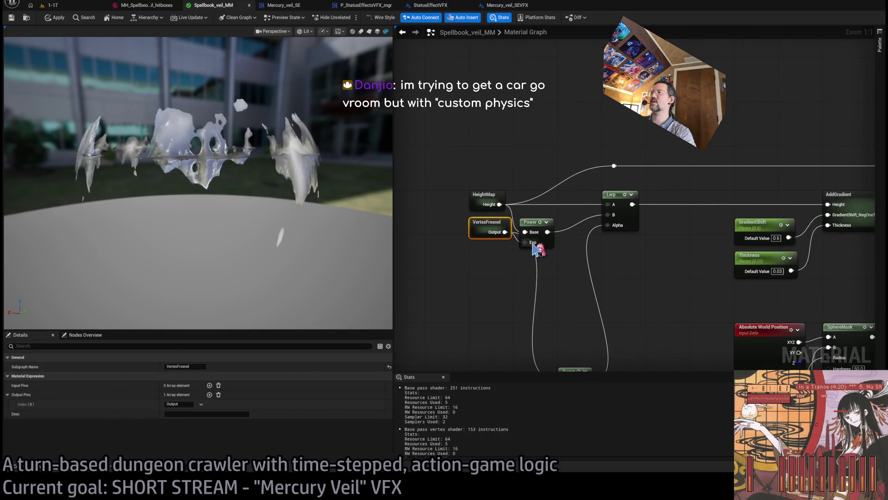
pyautogui.hotkey('ctrl', 'z')
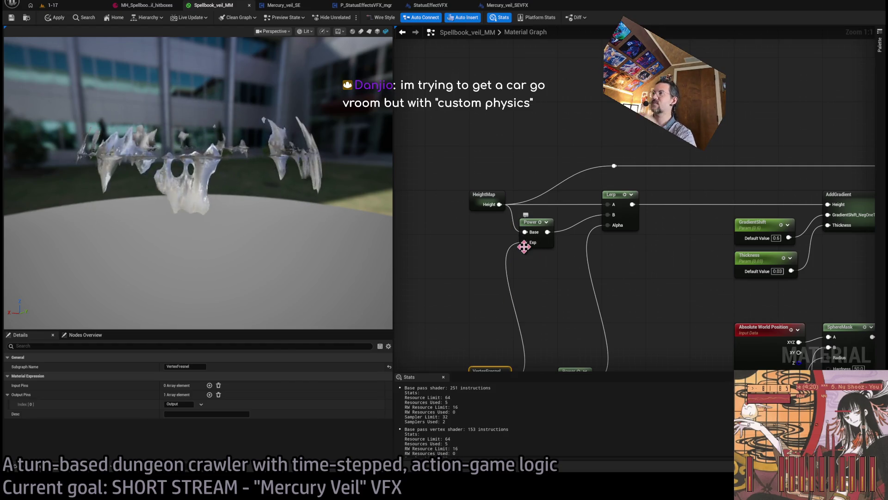
pyautogui.keyDown('alt'); pyautogui.click(524, 247); pyautogui.keyUp('alt')
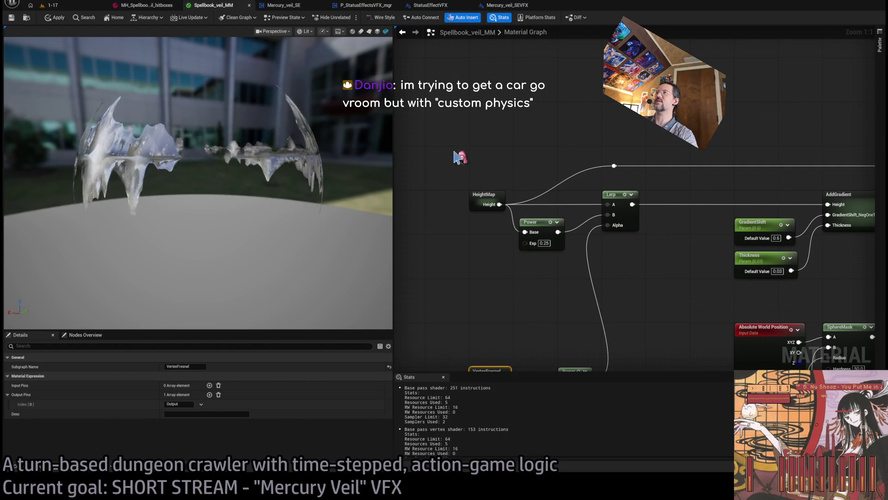
pyautogui.scroll(-2, 512, 210)
pyautogui.scroll(2, 568, 180)
pyautogui.moveTo(566, 177)
pyautogui.mouseDown()
pyautogui.moveTo(641, 197)
pyautogui.moveTo(636, 187)
pyautogui.mouseUp()
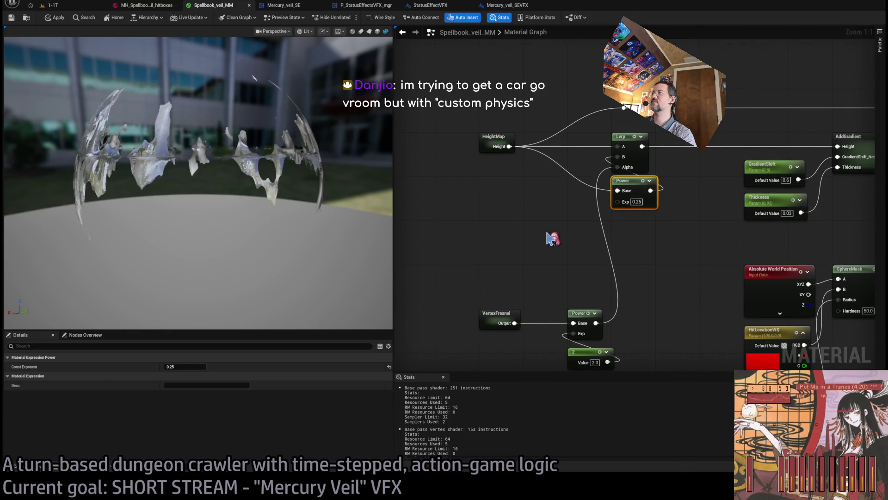
pyautogui.moveTo(499, 311)
pyautogui.mouseDown()
pyautogui.moveTo(509, 178)
pyautogui.moveTo(499, 173)
pyautogui.mouseUp()
pyautogui.scroll(-2, 527, 208)
# Step: Place the Power and 2 constant nodes under VertexFresnel and wire VertexFresnel's output to them
pyautogui.moveTo(638, 268); pyautogui.dragTo(553, 362)
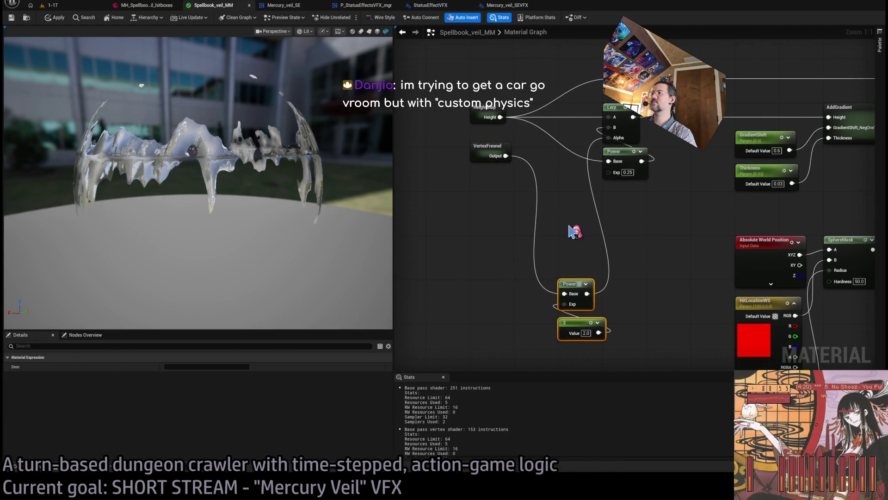
pyautogui.click(583, 255)
pyautogui.moveTo(619, 291); pyautogui.dragTo(553, 344)
pyautogui.moveTo(572, 284); pyautogui.dragTo(616, 196)
pyautogui.click(528, 263)
pyautogui.moveTo(528, 263); pyautogui.dragTo(499, 375)
pyautogui.moveTo(478, 267); pyautogui.dragTo(590, 198)
pyautogui.scroll(-2, 552, 208)
pyautogui.moveTo(479, 211)
pyautogui.mouseDown()
pyautogui.moveTo(445, 208)
pyautogui.moveTo(719, 199)
pyautogui.moveTo(721, 186)
pyautogui.mouseUp()
pyautogui.scroll(1, 583, 211)
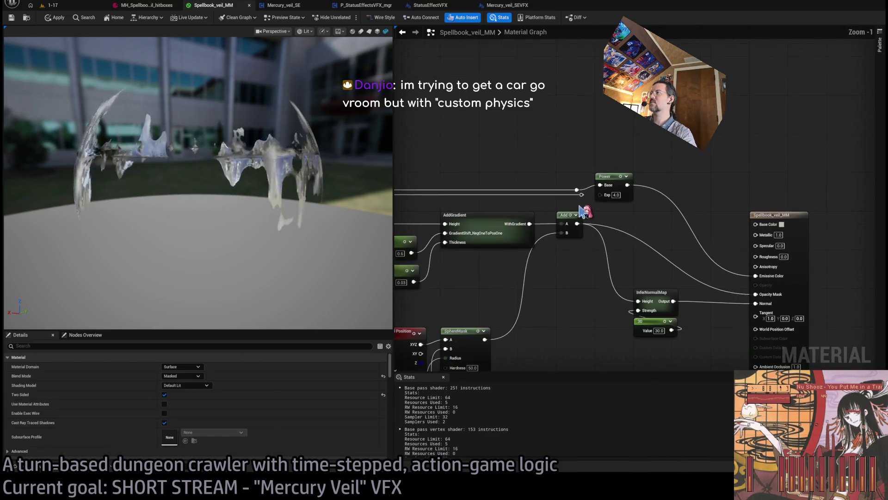
# Step: Insert a Multiply by 4 between the 4.0 Power node and Emissive Color
pyautogui.click(600, 156)
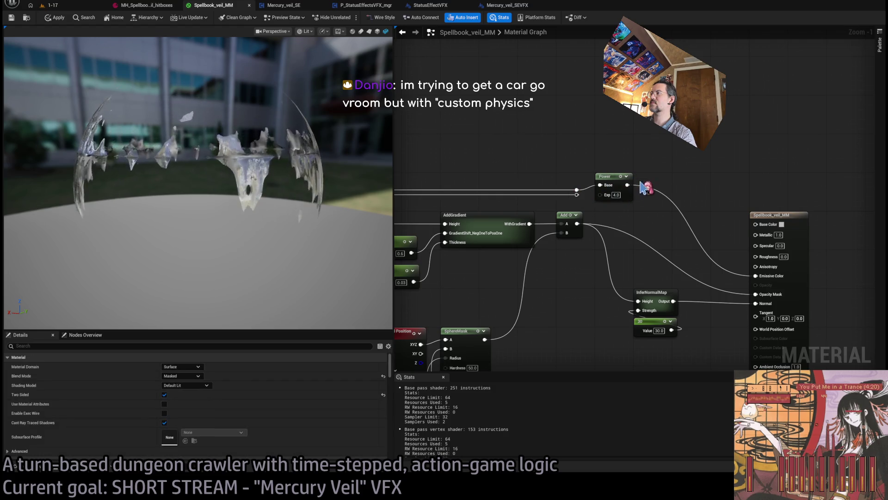
pyautogui.scroll(-1, 605, 146)
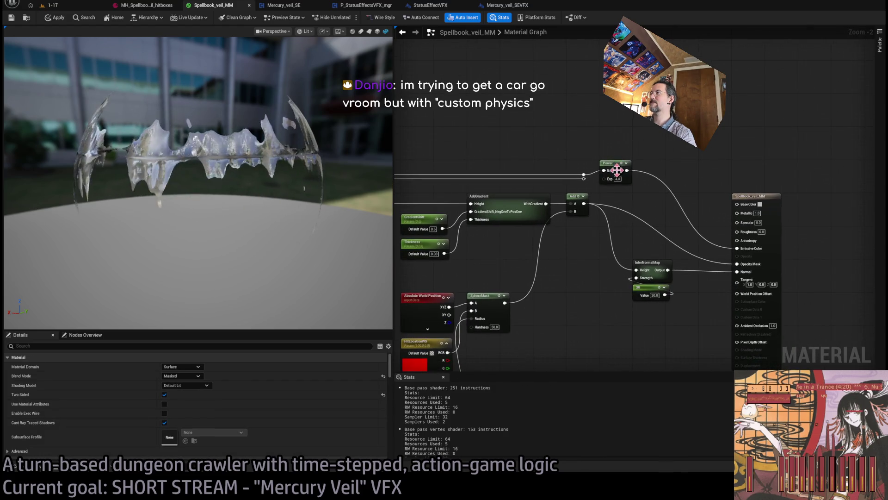
pyautogui.scroll(1, 596, 185)
pyautogui.moveTo(691, 186); pyautogui.dragTo(730, 149)
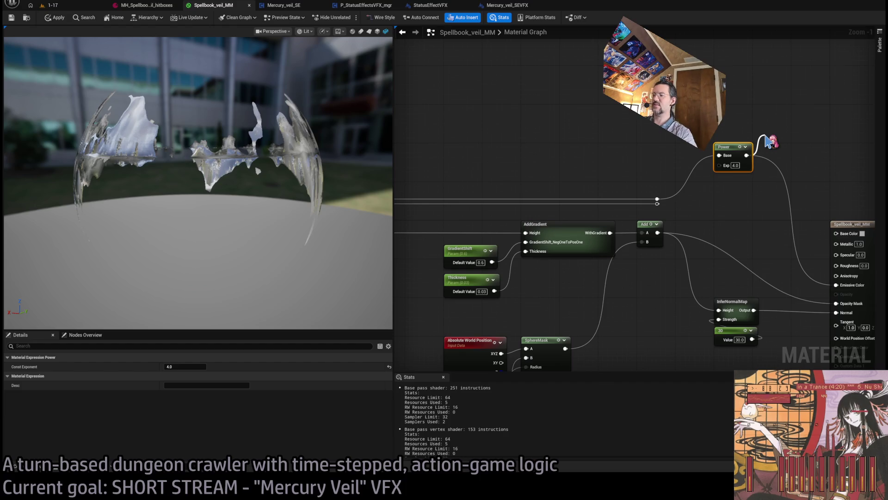
pyautogui.click(769, 141)
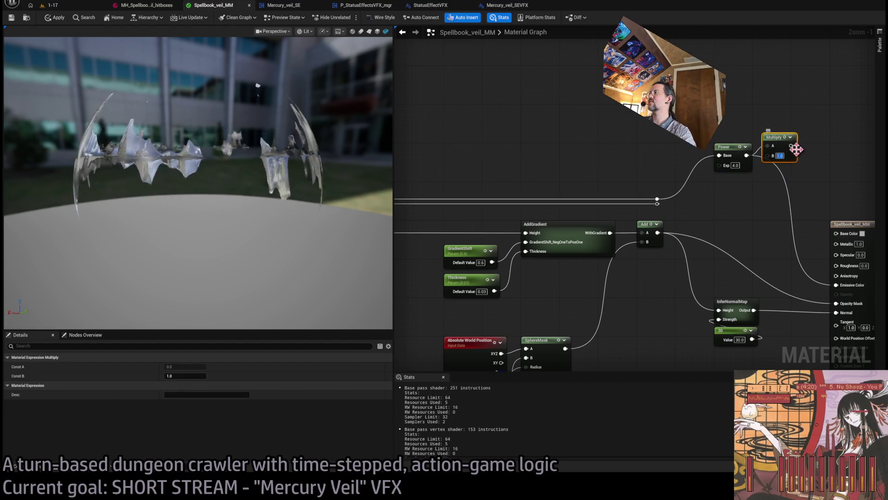
pyautogui.moveTo(792, 142)
pyautogui.mouseDown()
pyautogui.moveTo(793, 128)
pyautogui.moveTo(852, 288)
pyautogui.mouseUp()
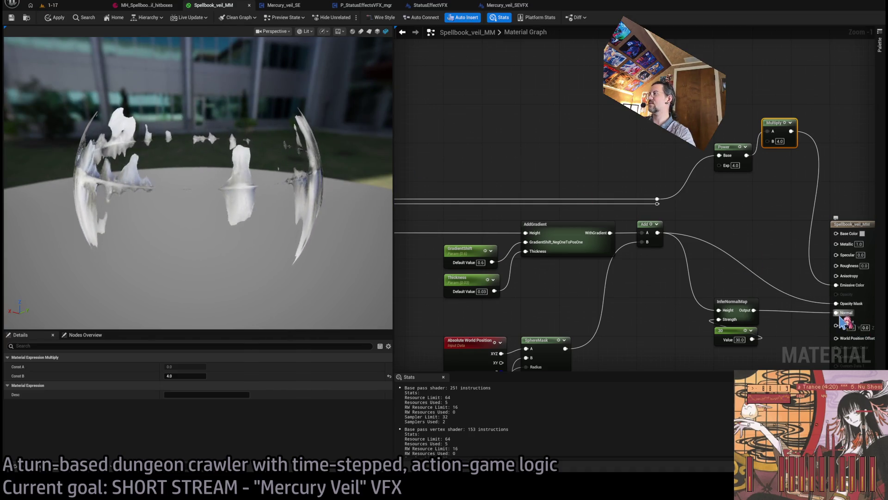
# Step: Set Roughness to 1.0 and disconnect the Normal and Opacity Mask inputs
pyautogui.click(861, 255)
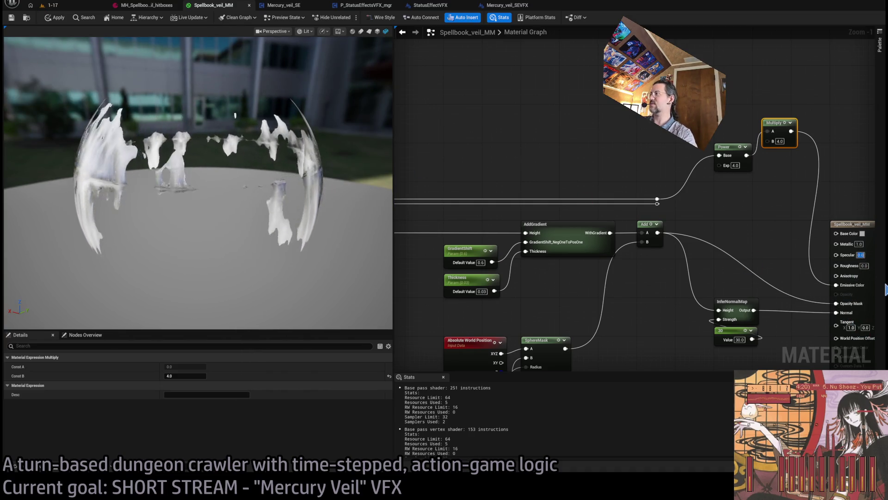
pyautogui.click(863, 265)
pyautogui.write('1')
pyautogui.press('Return')
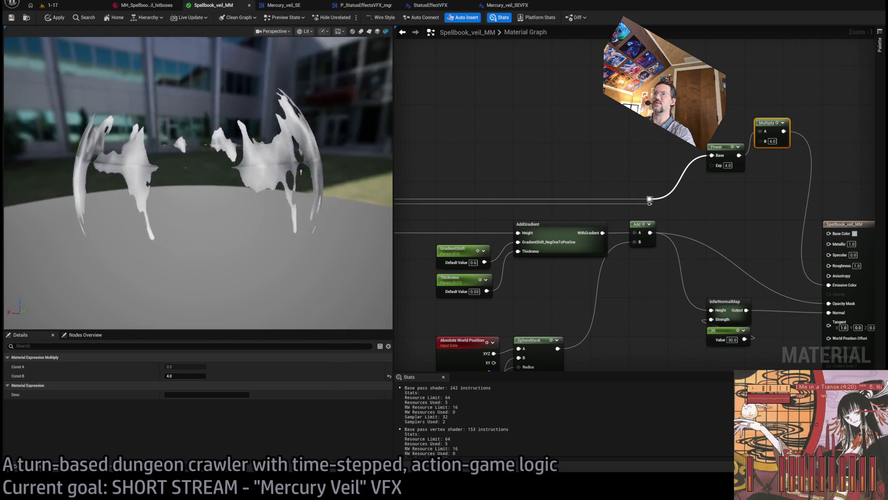
pyautogui.moveTo(296, 202); pyautogui.dragTo(316, 201)
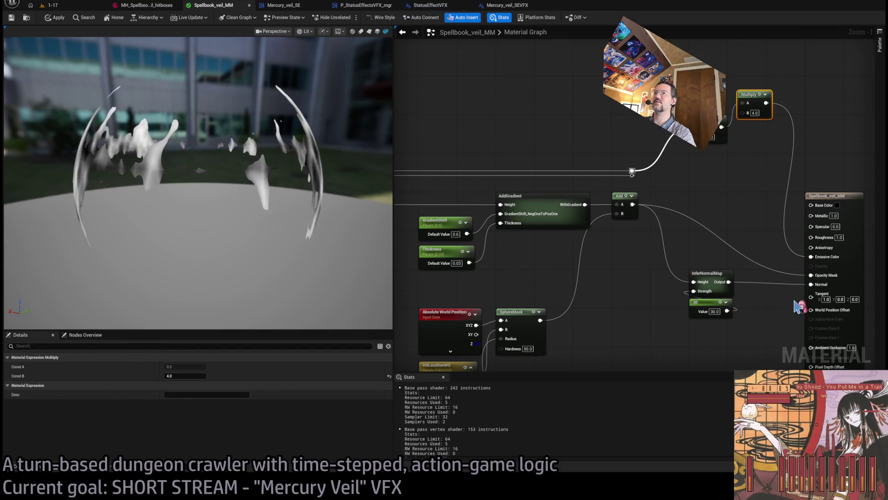
pyautogui.keyDown('alt'); pyautogui.click(822, 287); pyautogui.keyUp('alt')
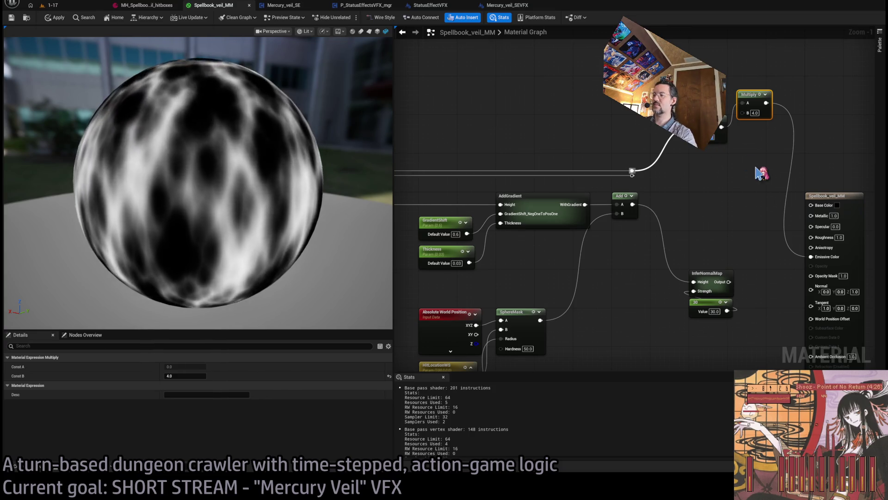
# Step: Try a Multiply B of 8.0, then drop the Multiply and feed the reroute straight to Emissive Color
pyautogui.click(753, 113)
pyautogui.write('8')
pyautogui.press('Return')
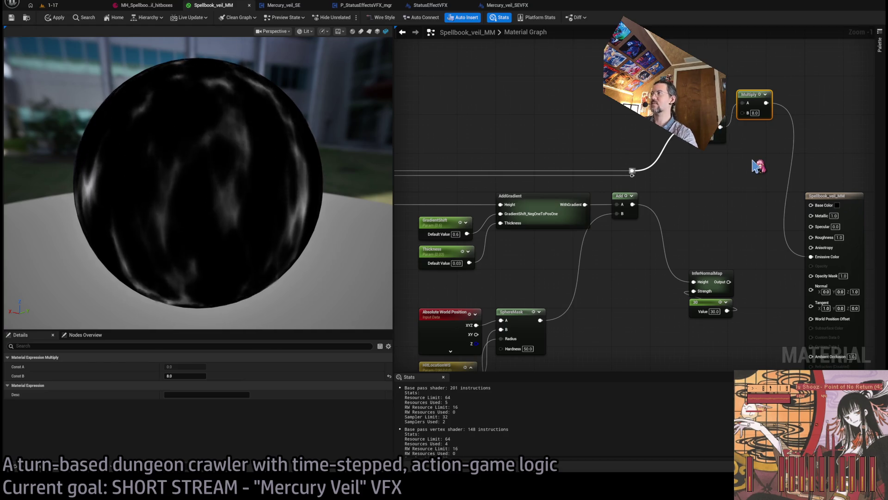
pyautogui.moveTo(328, 183); pyautogui.dragTo(259, 182)
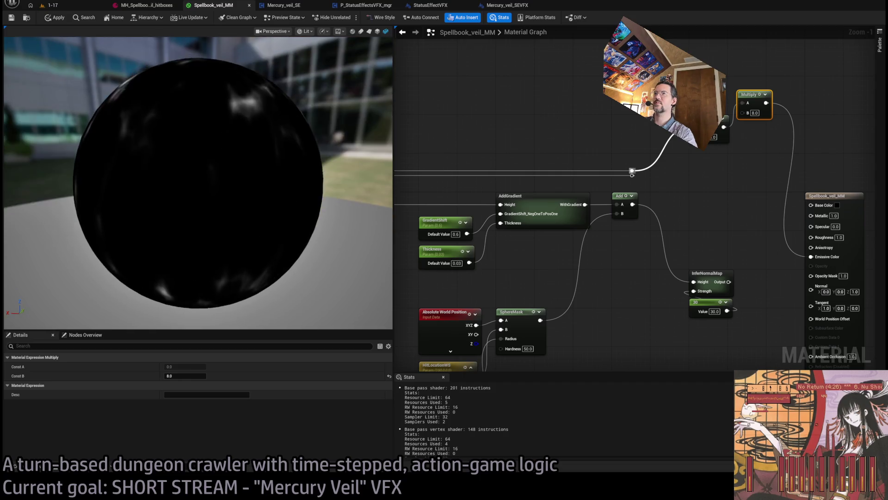
pyautogui.scroll(-5, 281, 176)
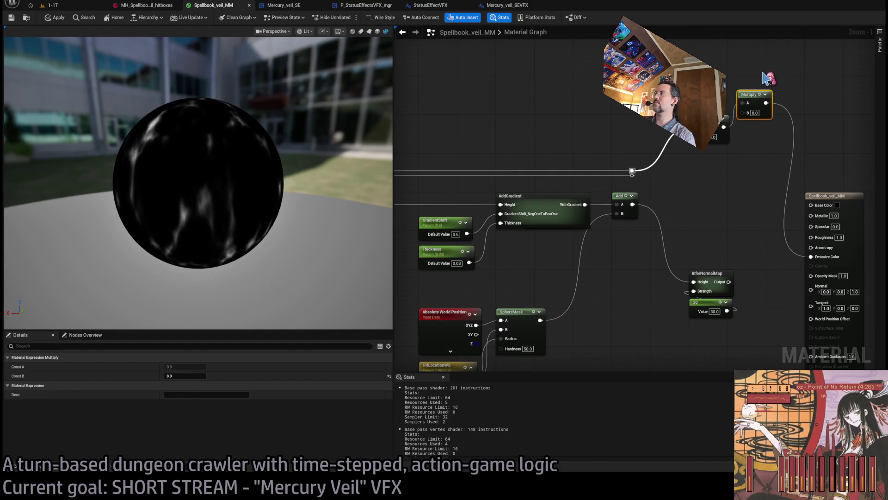
pyautogui.moveTo(632, 172); pyautogui.dragTo(812, 257)
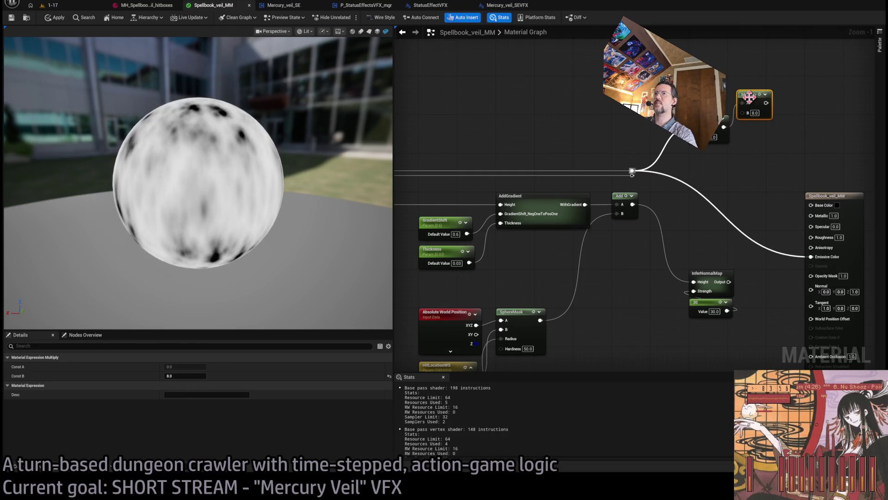
pyautogui.press('Delete')
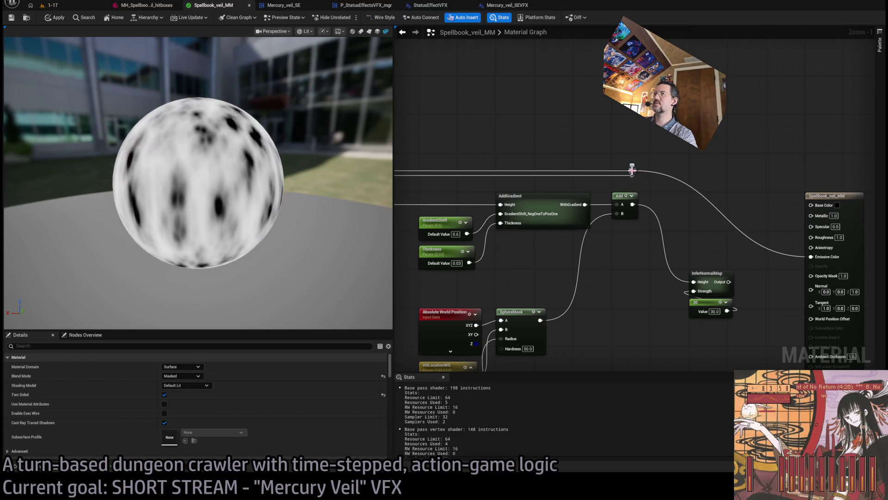
# Step: Insert a Subtract before Emissive Color, stepping its constant from 0.9 down to 0.6
pyautogui.click(674, 147)
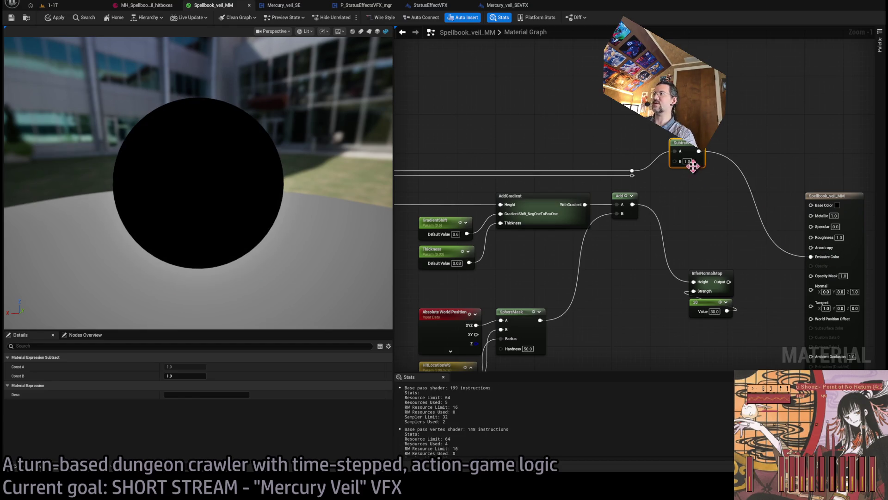
pyautogui.write('0.9')
pyautogui.press('Return')
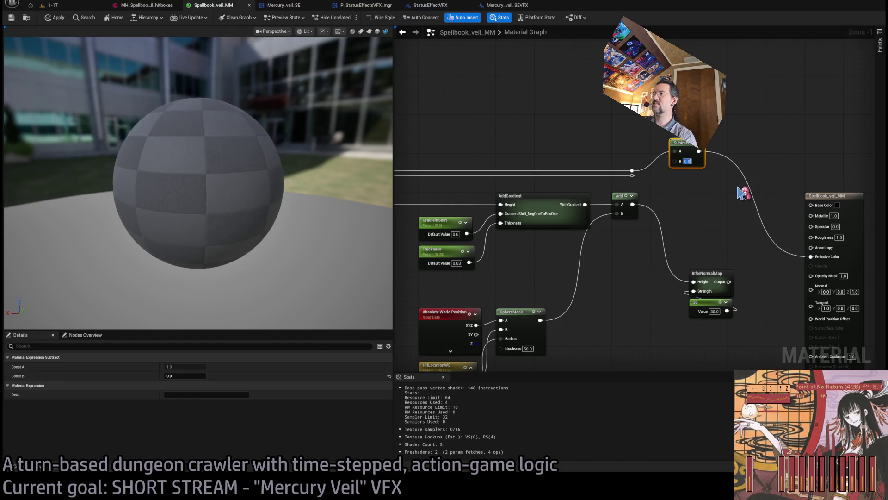
pyautogui.write('0.8')
pyautogui.press('Return')
pyautogui.write('0.7')
pyautogui.press('Return')
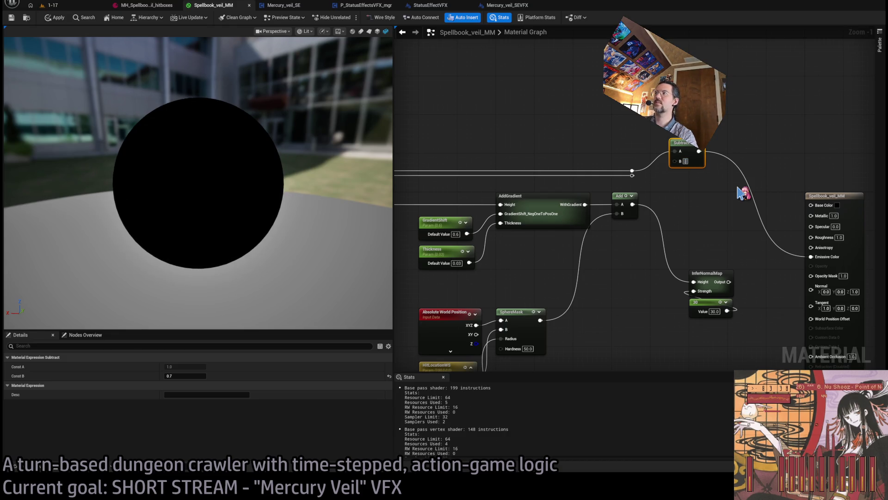
pyautogui.write('0.6')
pyautogui.press('Return')
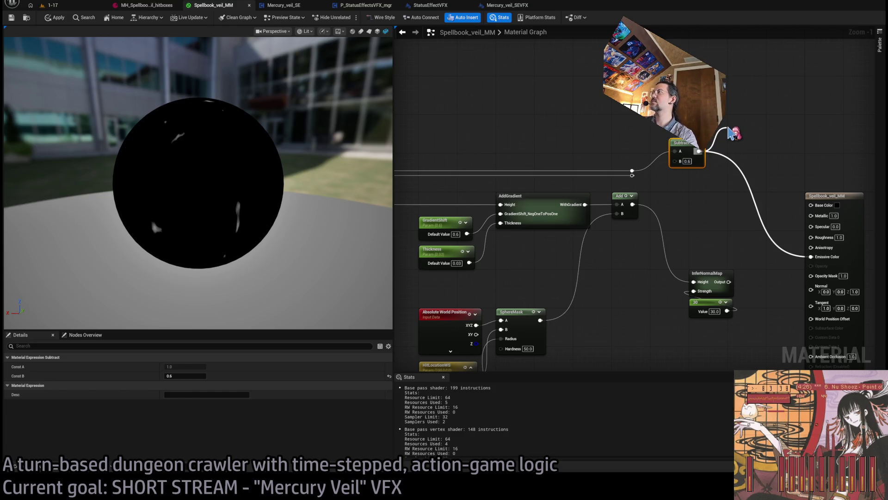
# Step: Multiply the Subtract result by 4.0 into Emissive Color and tidy the two math nodes
pyautogui.moveTo(729, 133); pyautogui.dragTo(725, 131)
pyautogui.click(740, 147)
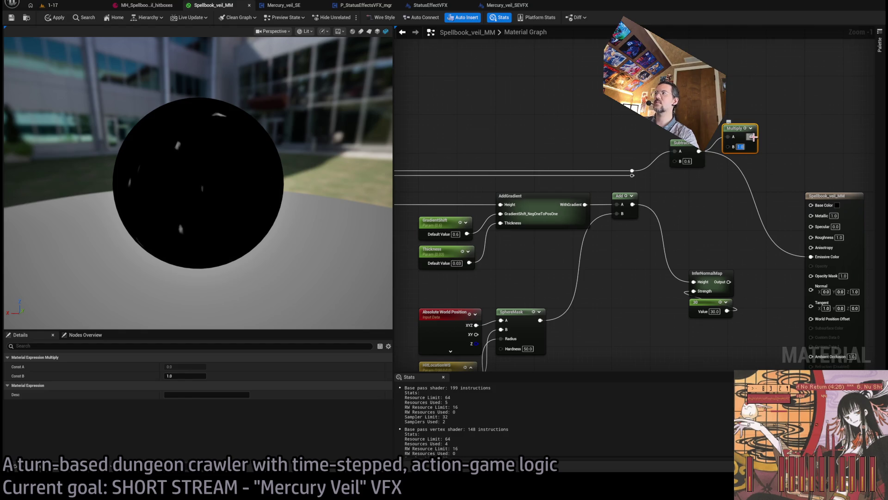
pyautogui.write('4')
pyautogui.press('Return')
pyautogui.moveTo(752, 137); pyautogui.dragTo(811, 256)
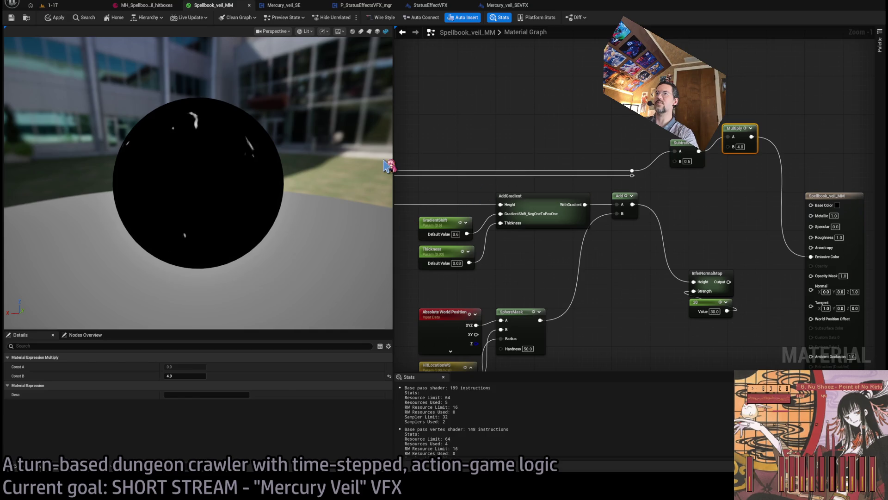
pyautogui.moveTo(691, 150)
pyautogui.mouseDown()
pyautogui.moveTo(738, 166)
pyautogui.moveTo(710, 172)
pyautogui.moveTo(709, 198)
pyautogui.moveTo(706, 172)
pyautogui.moveTo(708, 207)
pyautogui.mouseUp()
pyautogui.keyDown('ctrl'); pyautogui.click(743, 139); pyautogui.keyUp('ctrl')
pyautogui.click(711, 164)
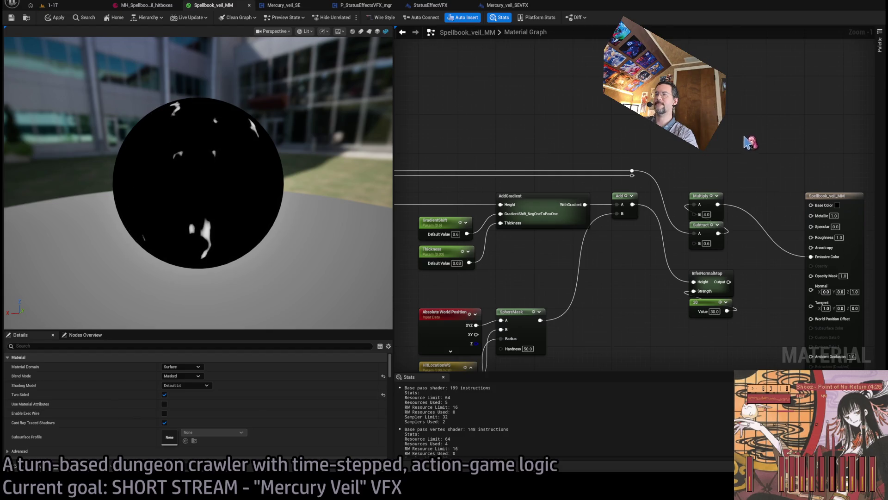
pyautogui.moveTo(745, 143); pyautogui.dragTo(629, 141)
# Step: Add a second Multiply off the first Multiply's output and reconnect the reroute to Emissive Color
pyautogui.moveTo(602, 204); pyautogui.dragTo(649, 157)
pyautogui.moveTo(516, 169)
pyautogui.mouseDown()
pyautogui.moveTo(675, 163)
pyautogui.moveTo(694, 255)
pyautogui.mouseUp()
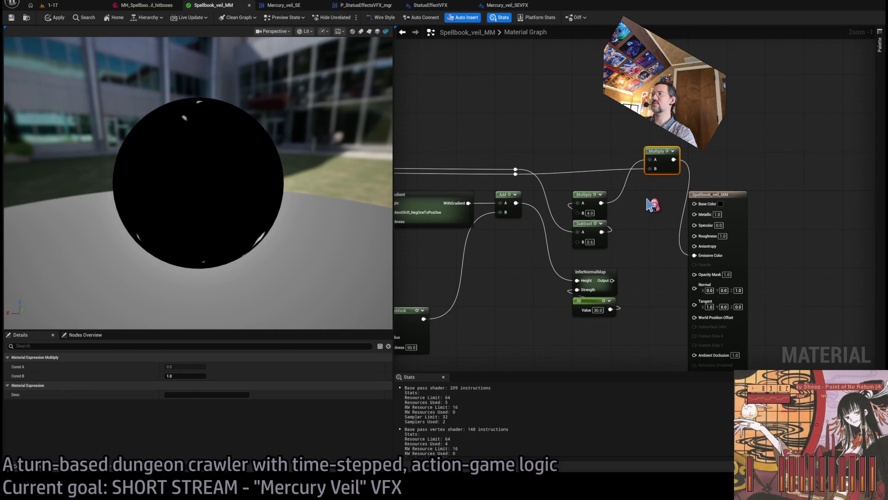
pyautogui.click(659, 250)
pyautogui.moveTo(650, 169); pyautogui.dragTo(630, 184)
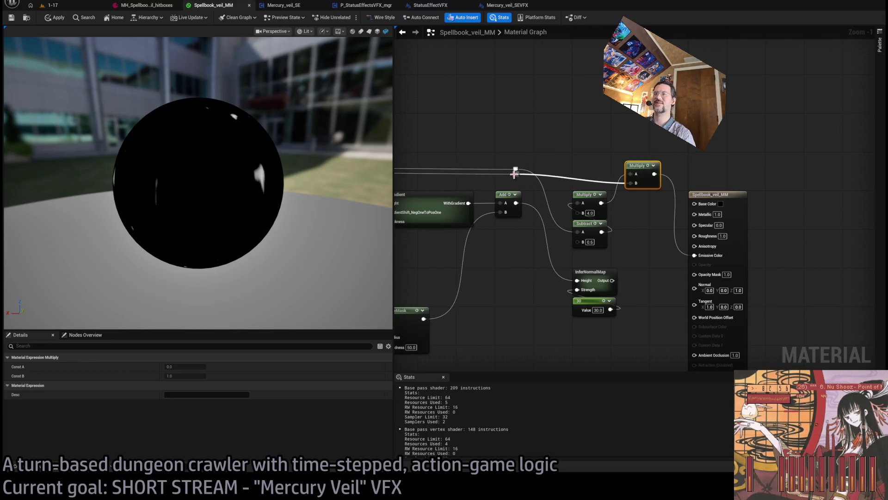
pyautogui.moveTo(347, 198); pyautogui.dragTo(265, 204)
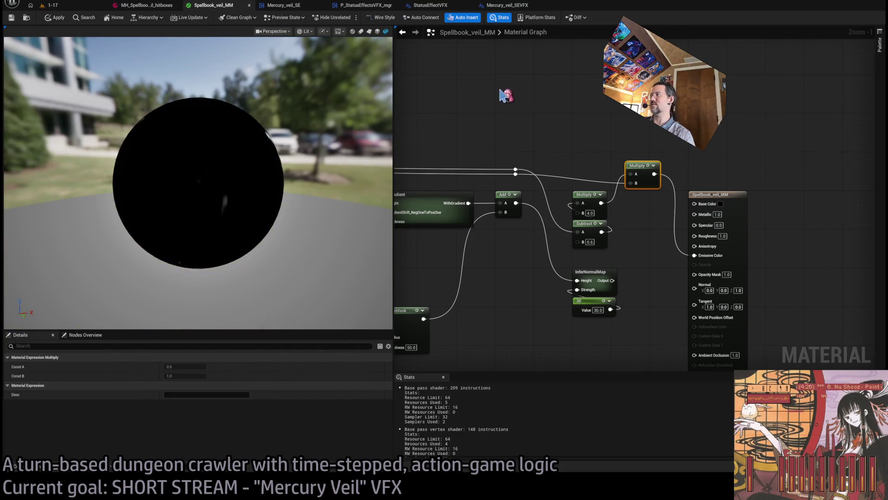
pyautogui.click(506, 95)
pyautogui.moveTo(516, 174); pyautogui.dragTo(694, 255)
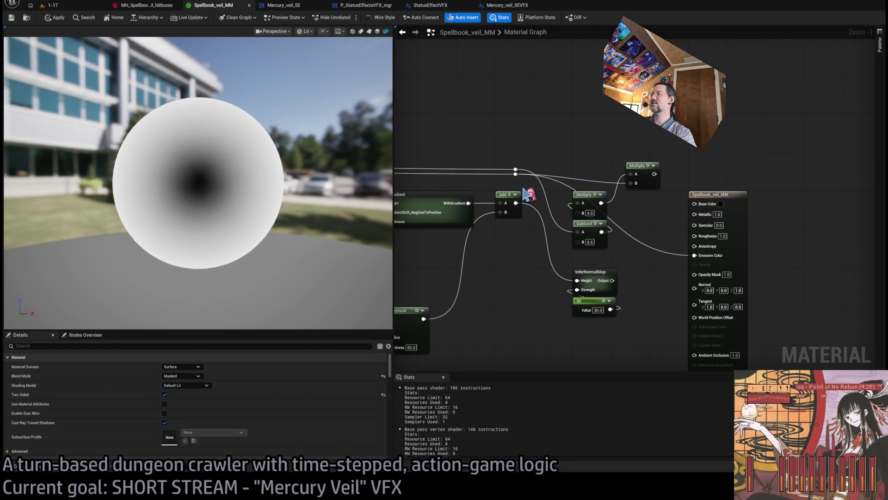
# Step: Add a Power node with exponent 4.0 off the reroute and feed InferNormalMap into Normal
pyautogui.moveTo(515, 175)
pyautogui.mouseDown()
pyautogui.moveTo(630, 218)
pyautogui.moveTo(632, 183)
pyautogui.moveTo(695, 256)
pyautogui.mouseUp()
pyautogui.click(630, 217)
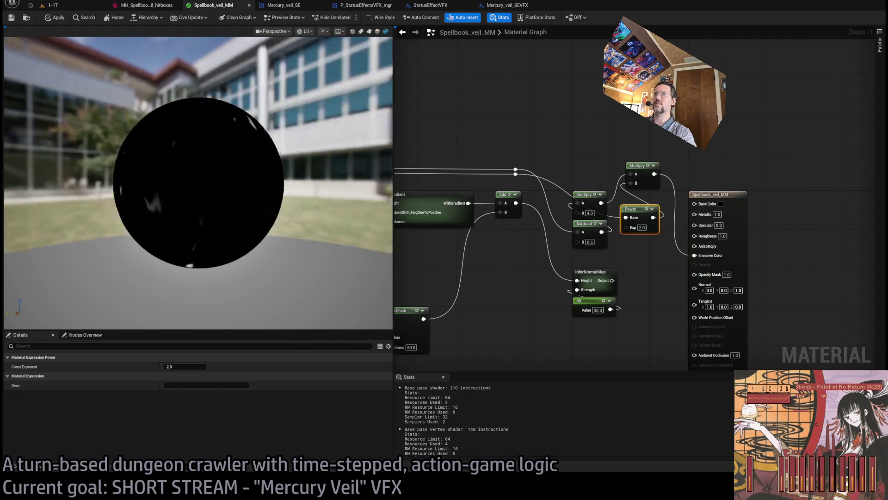
pyautogui.click(642, 227)
pyautogui.write('4')
pyautogui.press('Return')
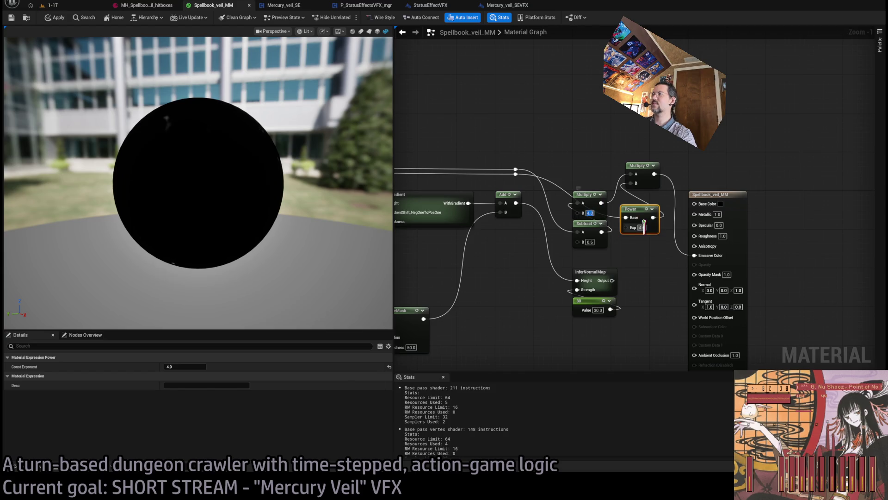
pyautogui.press('Return')
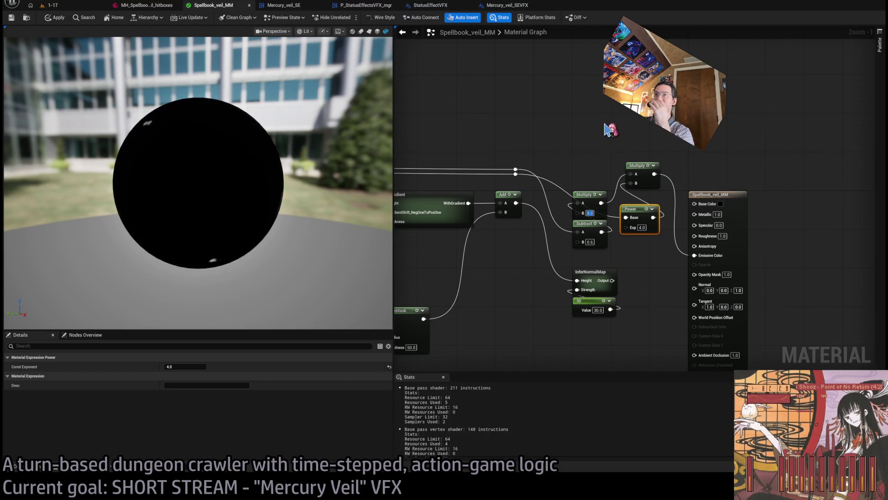
pyautogui.moveTo(290, 200); pyautogui.dragTo(250, 222)
pyautogui.moveTo(612, 280)
pyautogui.mouseDown()
pyautogui.moveTo(705, 296)
pyautogui.moveTo(704, 285)
pyautogui.moveTo(602, 232)
pyautogui.mouseUp()
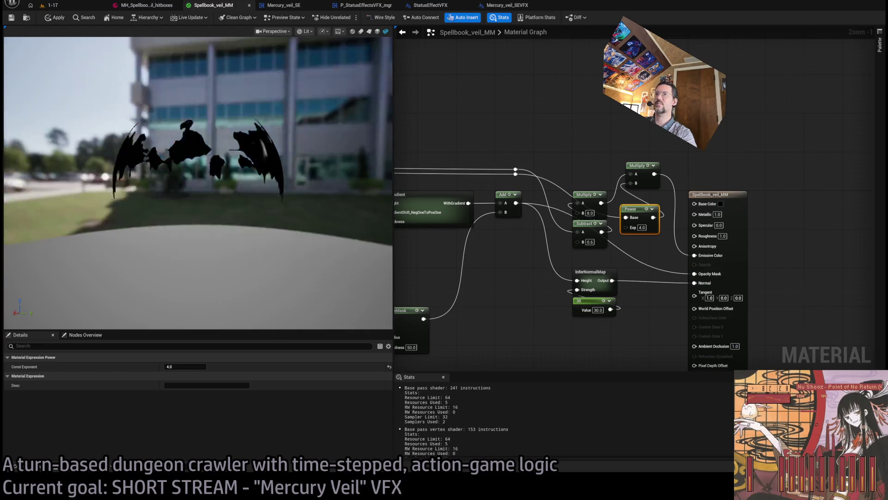
# Step: Set Base Color to white, Specular to 1.0 and Roughness to 0.0 on the veil material
pyautogui.moveTo(379, 185); pyautogui.dragTo(370, 139)
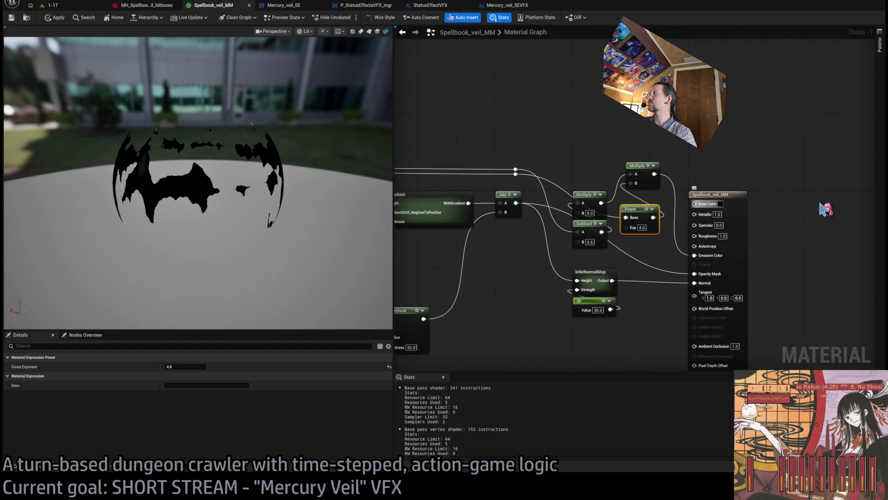
pyautogui.hotkey('ctrl', 'z')
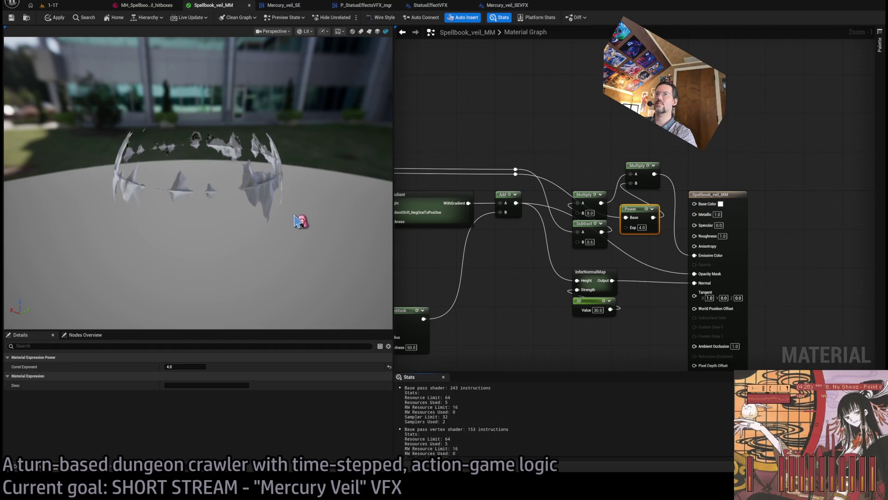
pyautogui.moveTo(287, 204)
pyautogui.mouseDown()
pyautogui.moveTo(268, 203)
pyautogui.moveTo(307, 207)
pyautogui.mouseUp()
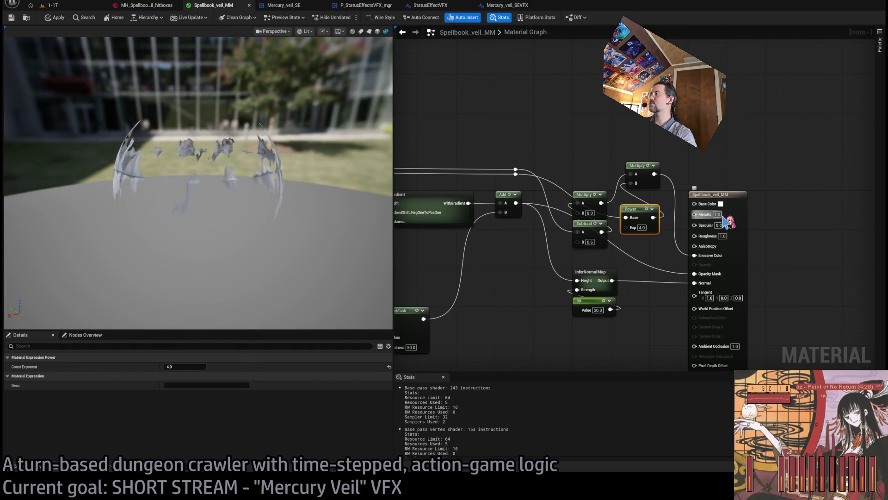
pyautogui.hotkey('ctrl', 'z')
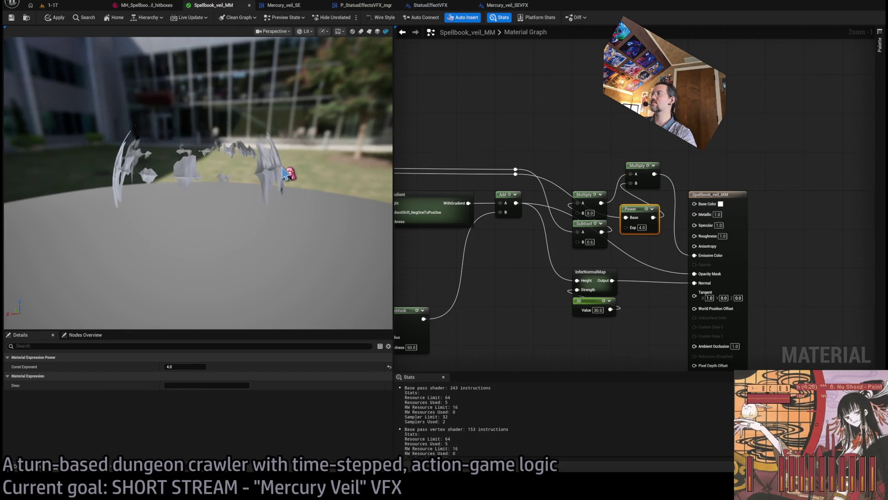
pyautogui.click(769, 250)
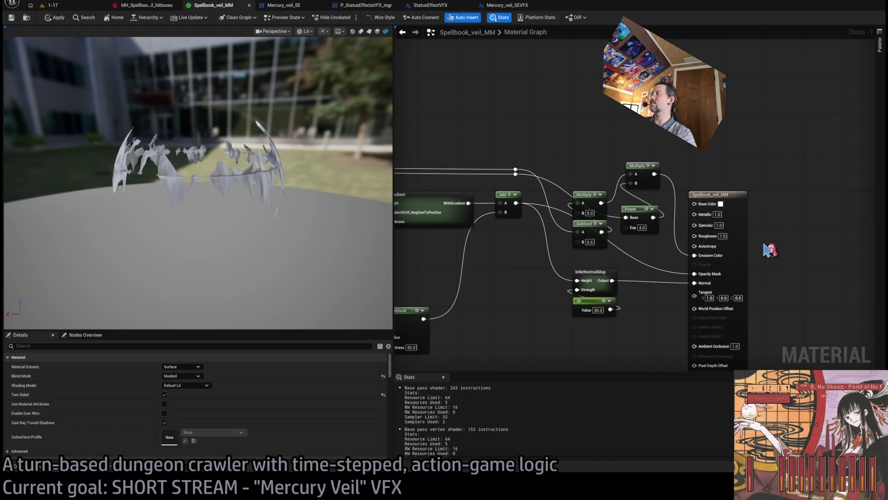
pyautogui.click(720, 225)
pyautogui.write('0')
pyautogui.click(723, 235)
pyautogui.write('0')
pyautogui.press('Return')
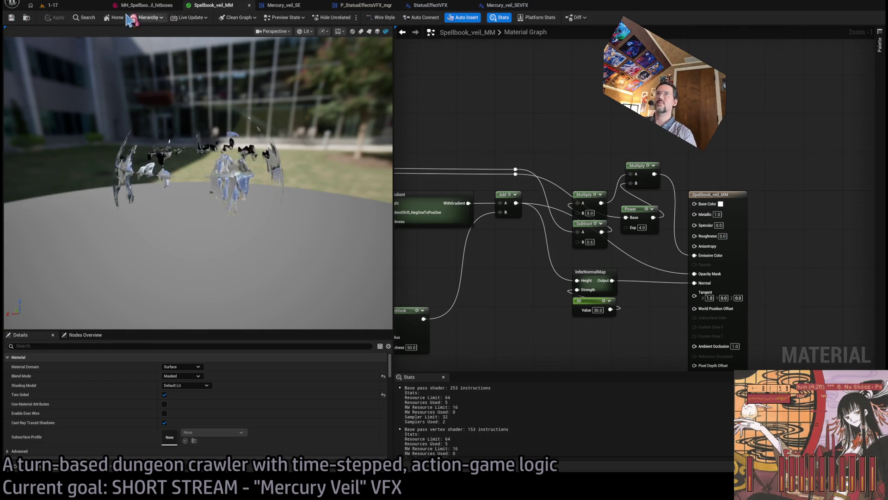
pyautogui.click(62, 6)
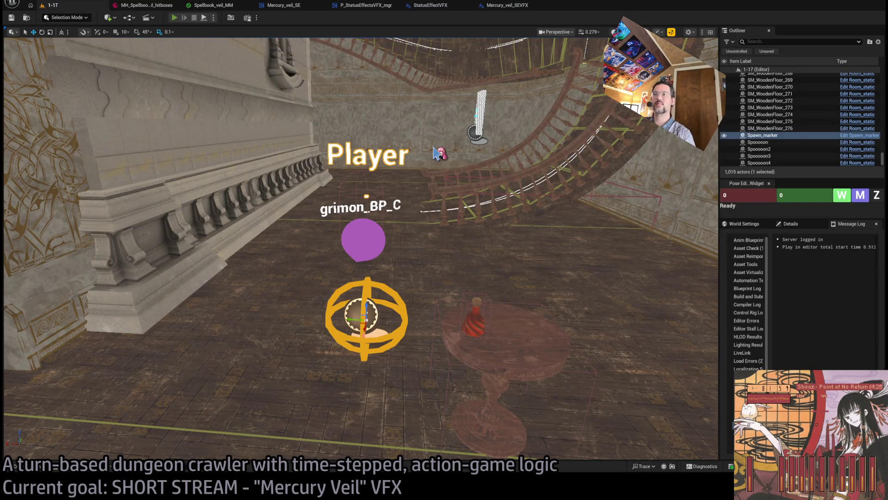
# Step: Play level 1-17 in the editor and orbit the camera around the veiled character
pyautogui.hotkey('alt', 'p')
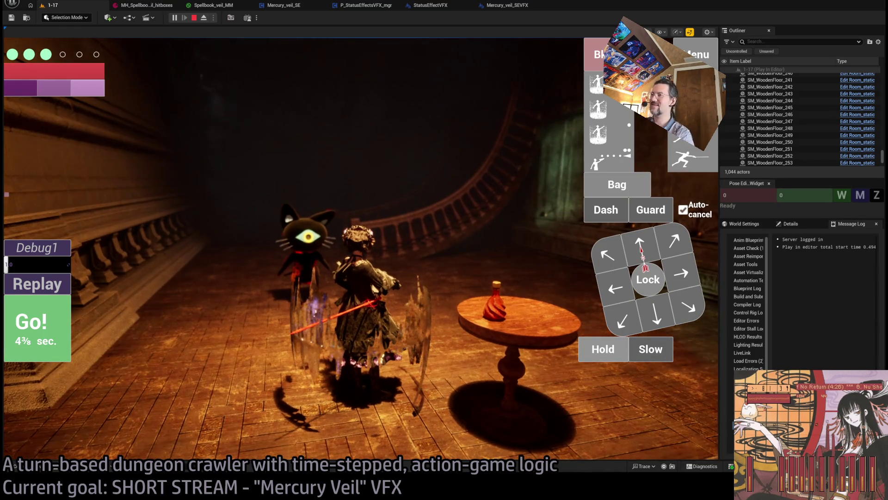
pyautogui.click(392, 368)
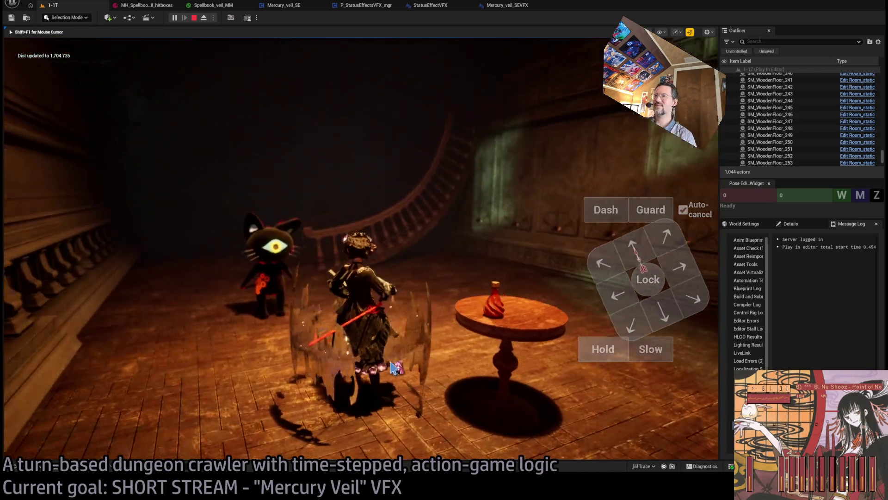
pyautogui.moveTo(392, 368)
pyautogui.mouseDown()
pyautogui.moveTo(333, 341)
pyautogui.moveTo(298, 373)
pyautogui.moveTo(298, 356)
pyautogui.moveTo(638, 313)
pyautogui.mouseUp()
pyautogui.hotkey('alt', 'Tab')
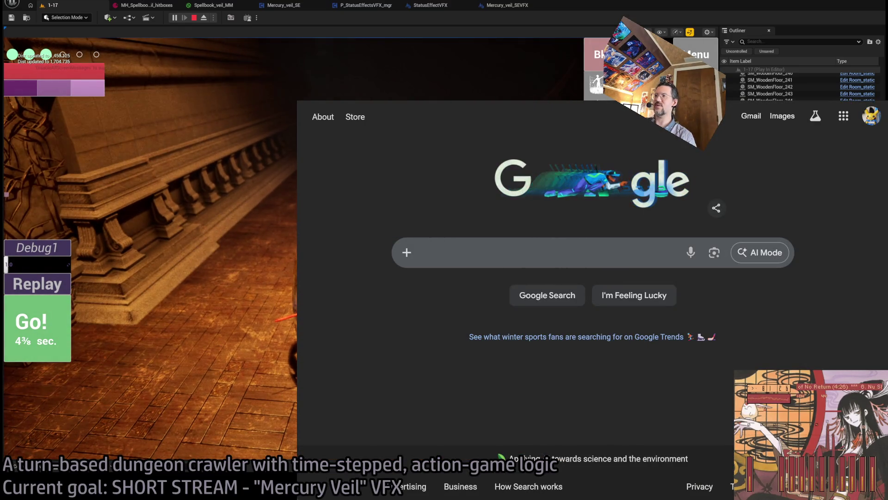
pyautogui.hotkey('alt', 'Tab')
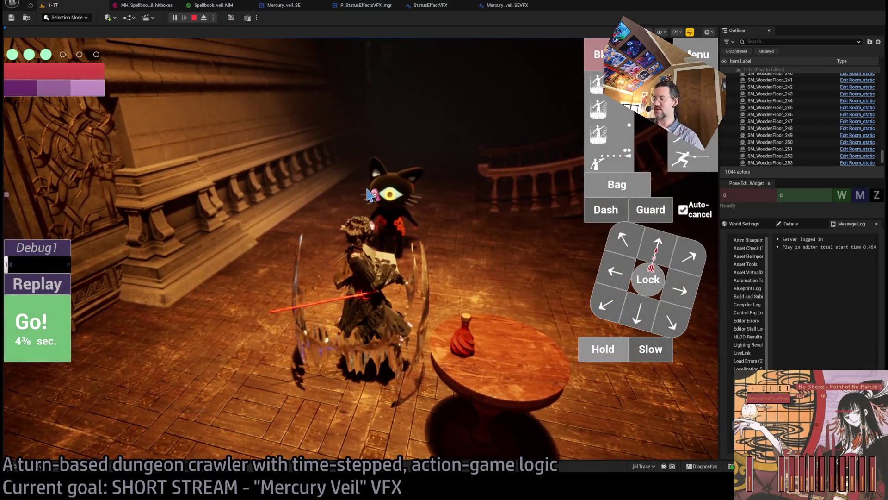
# Step: Lock onto the cat enemy and thrust-attack it, then restart and finally stop the play session
pyautogui.click(648, 279)
pyautogui.click(619, 238)
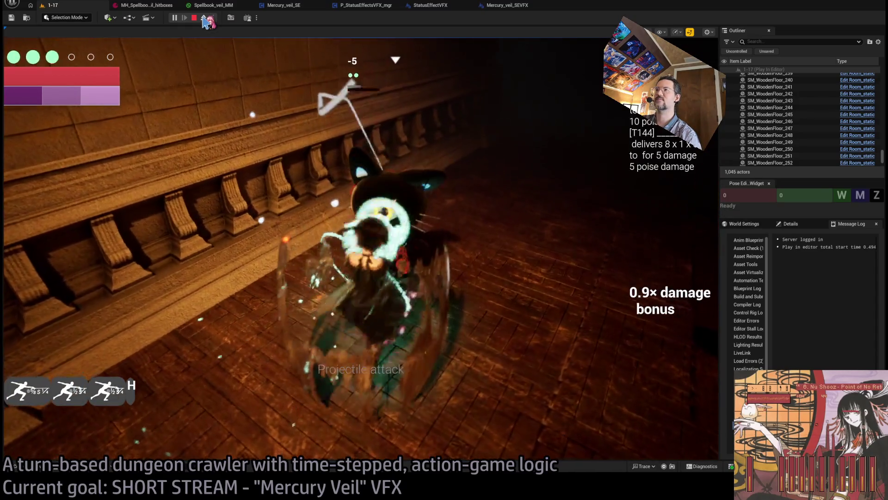
pyautogui.press('Escape')
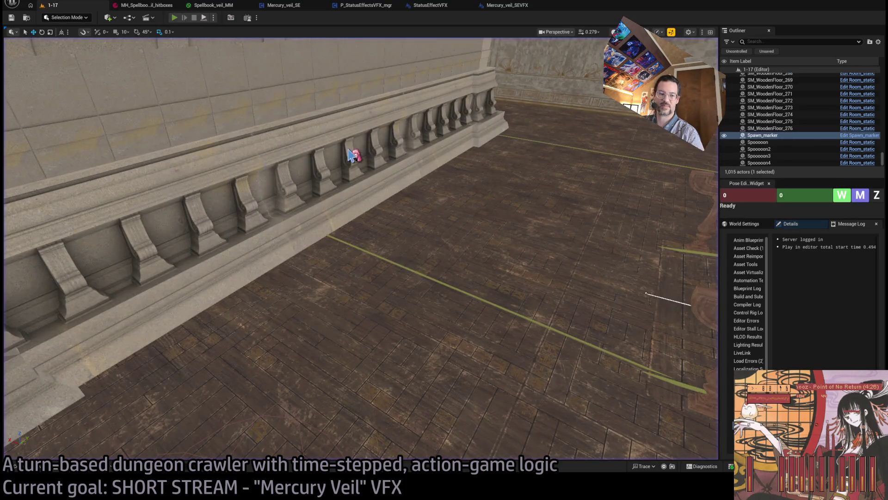
pyautogui.hotkey('alt', 'p')
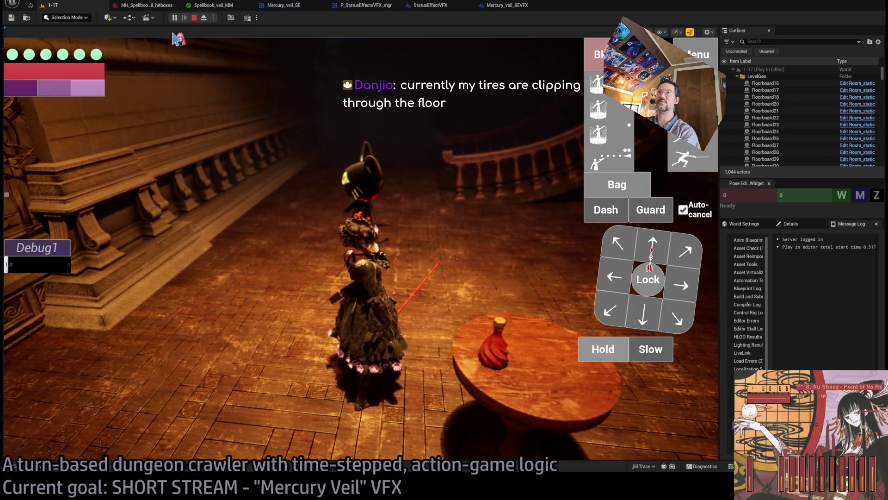
pyautogui.click(194, 19)
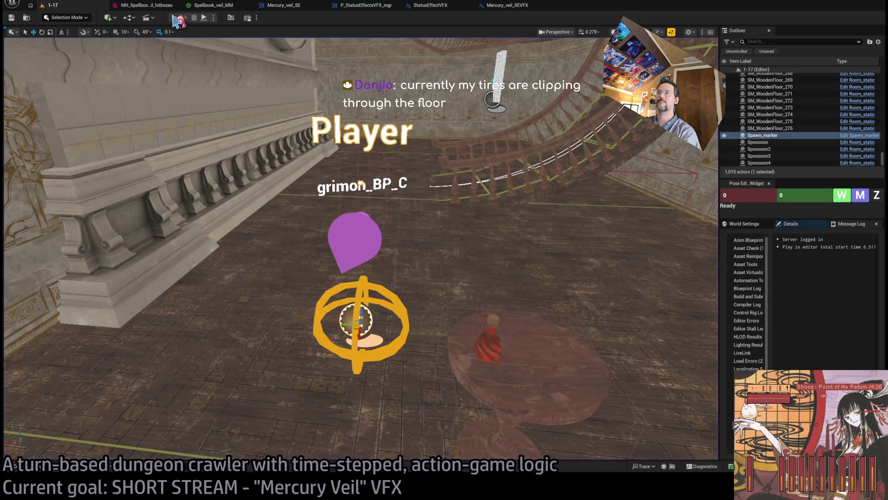
# Step: Play another 1-17 turn, locking onto and attacking the enemy, then return to the material graph
pyautogui.click(175, 19)
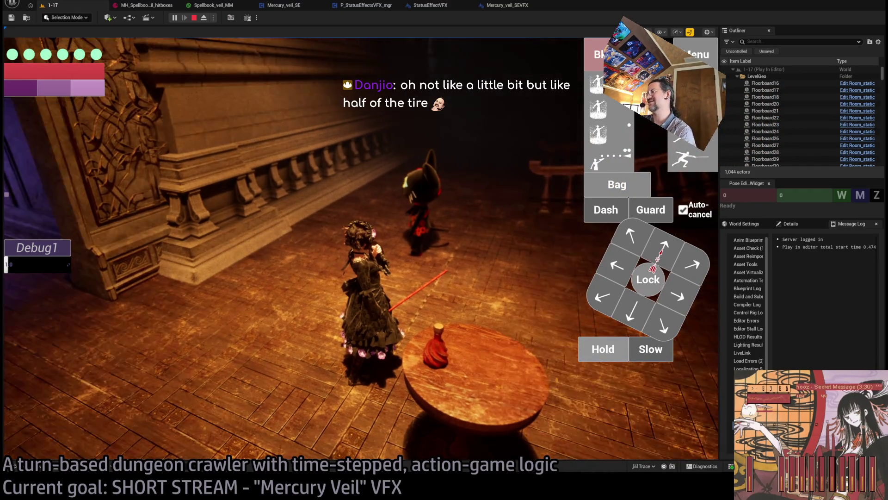
pyautogui.click(478, 264)
pyautogui.click(647, 279)
pyautogui.click(439, 212)
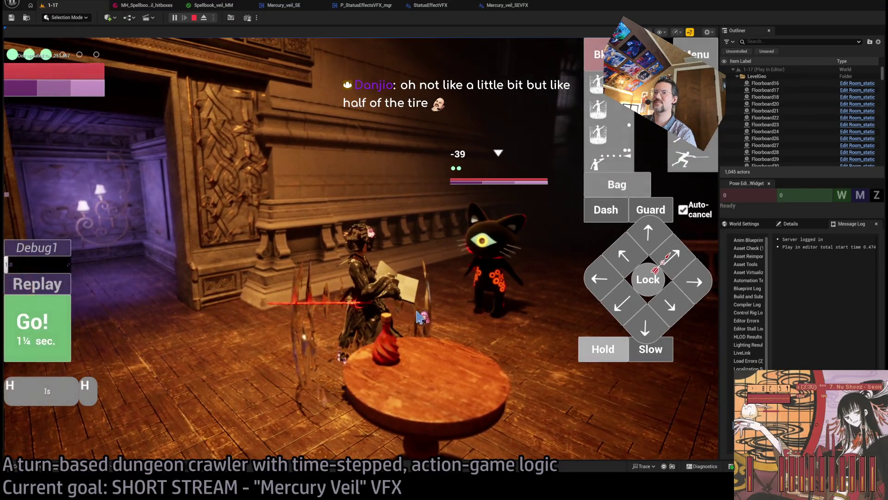
pyautogui.click(598, 350)
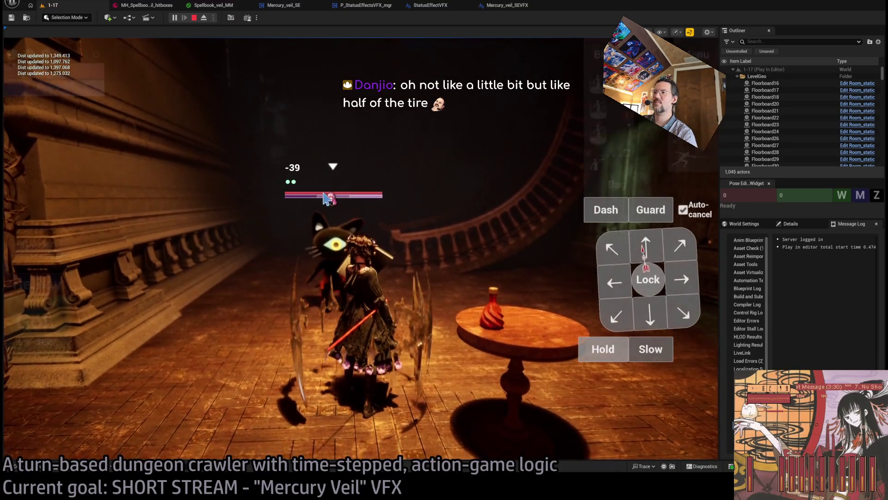
pyautogui.click(213, 6)
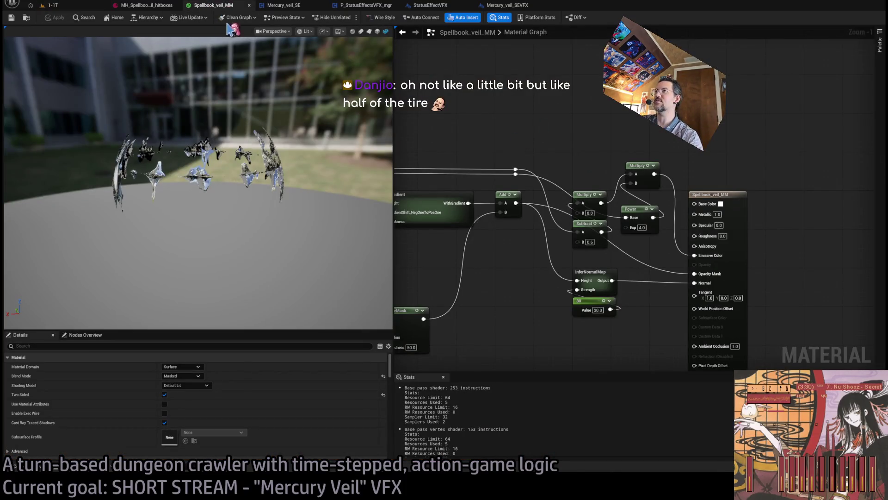
# Step: Glance at the veil in the running 1-17 game before editing the material
pyautogui.click(60, 5)
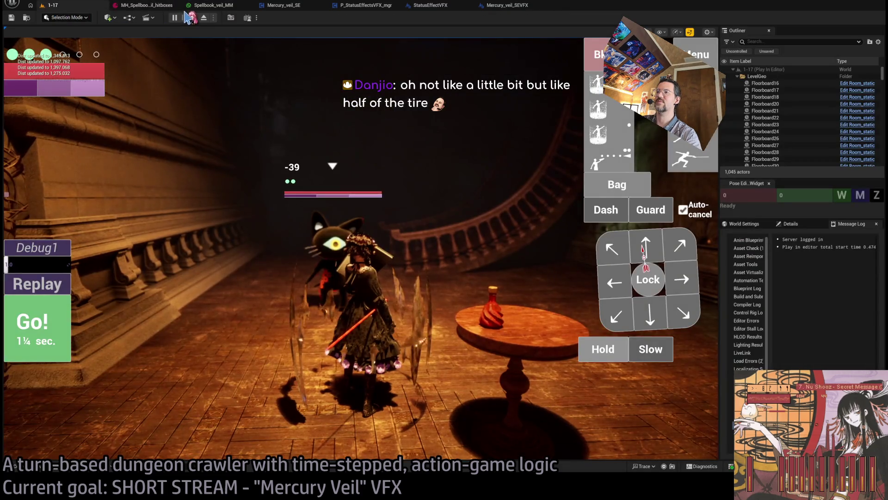
pyautogui.click(442, 144)
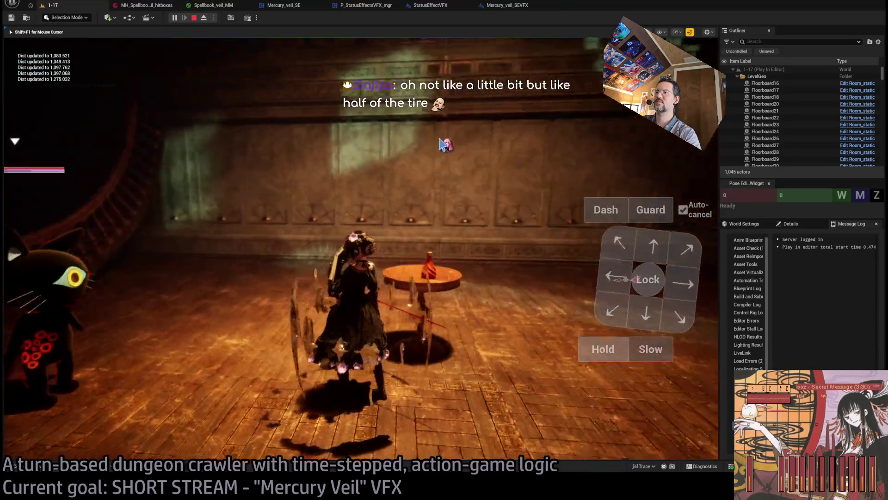
pyautogui.hotkey('shift', 'F1')
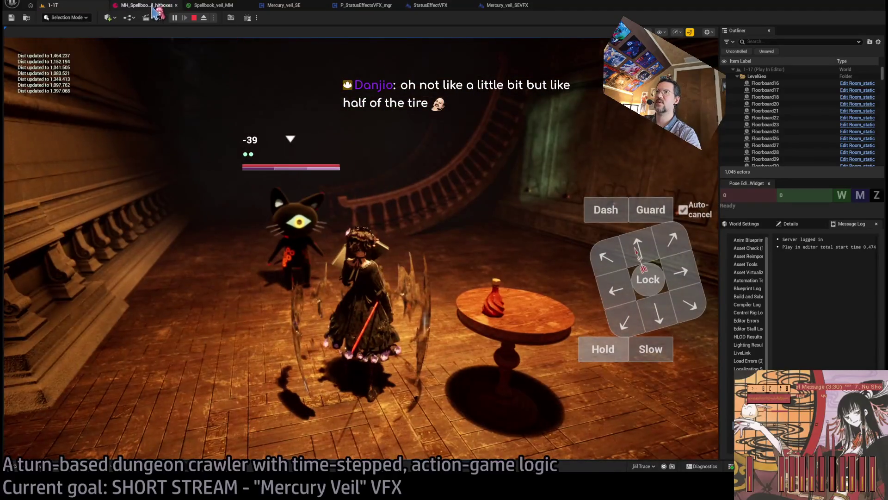
pyautogui.click(213, 5)
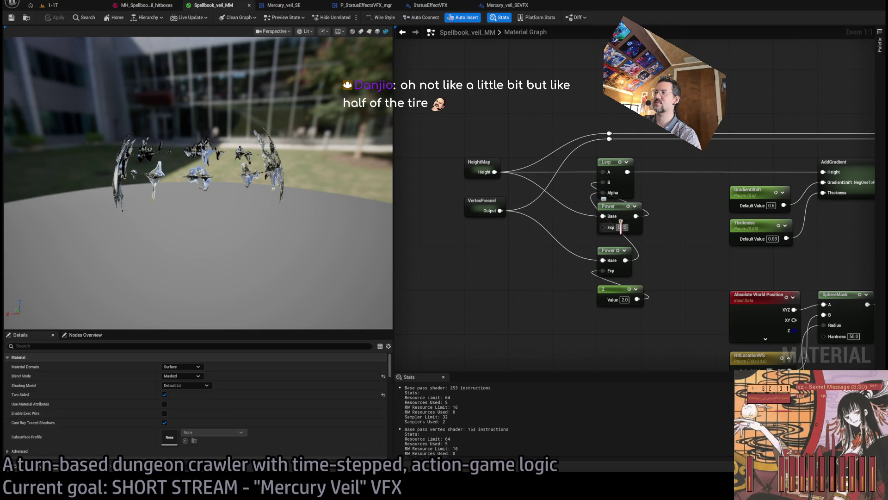
# Step: Set the Power node's exponent to 0.5 and check the veil in the running game
pyautogui.write('0.5')
pyautogui.press('Return')
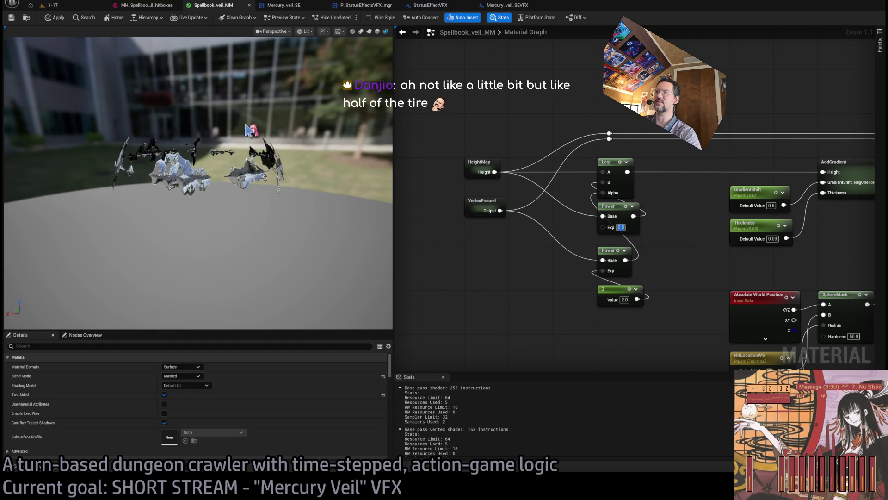
pyautogui.click(76, 5)
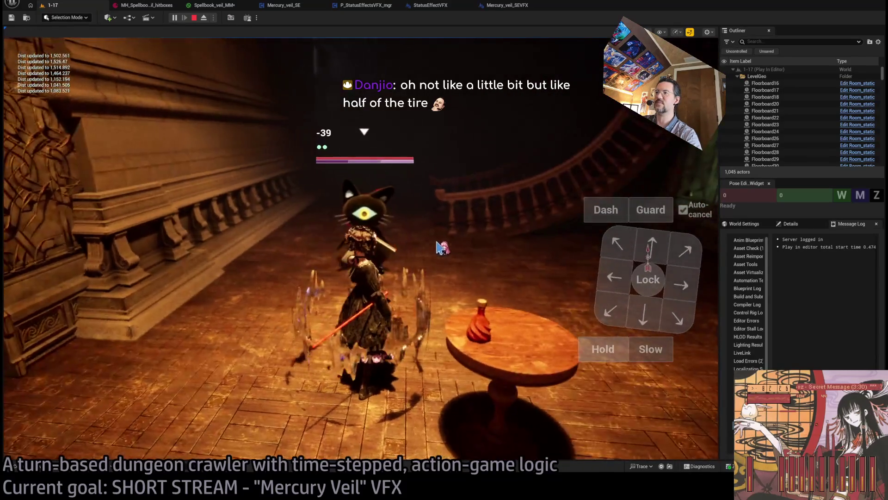
pyautogui.click(387, 166)
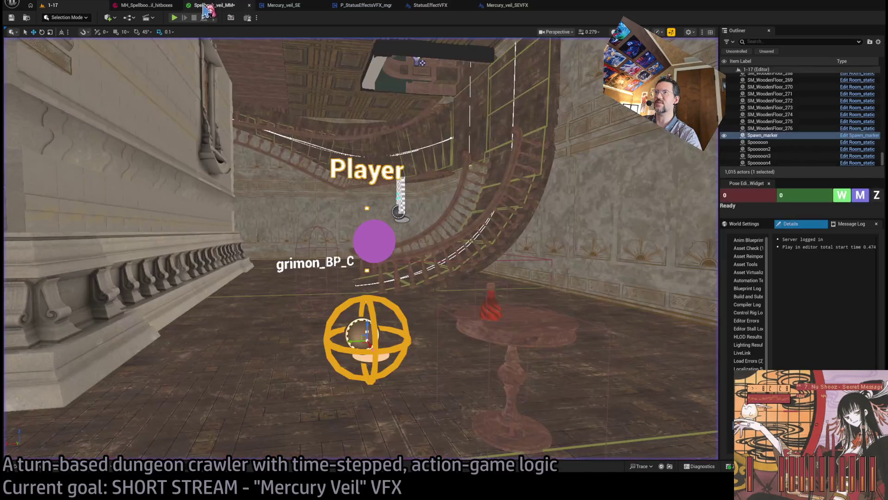
pyautogui.click(206, 6)
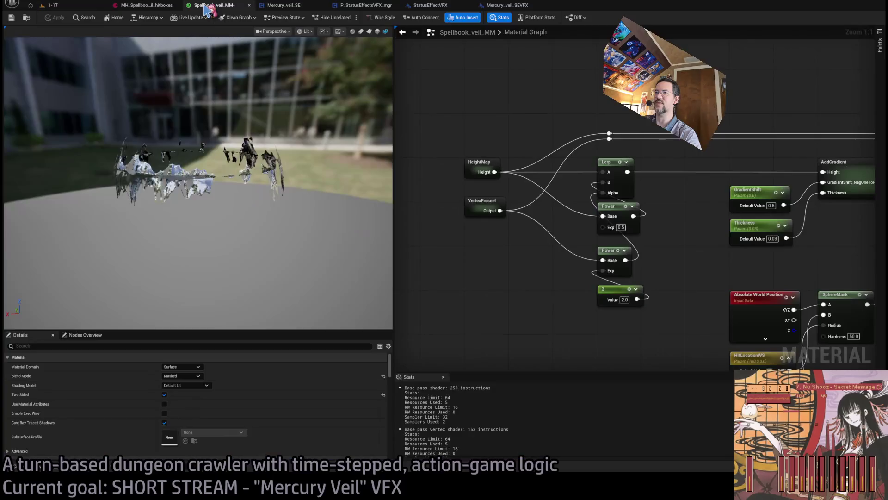
# Step: Enter the HeightMap subgraph and inspect its Local Position node
pyautogui.moveTo(567, 276); pyautogui.dragTo(474, 208)
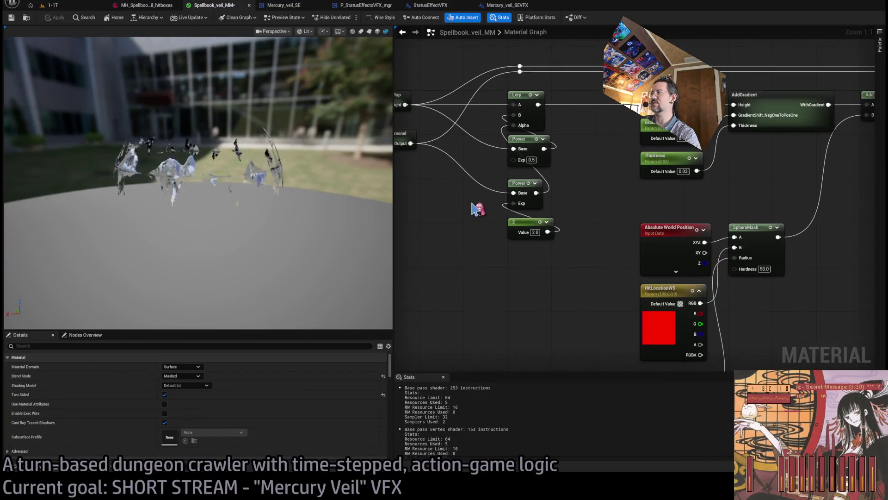
pyautogui.moveTo(656, 244); pyautogui.dragTo(556, 231)
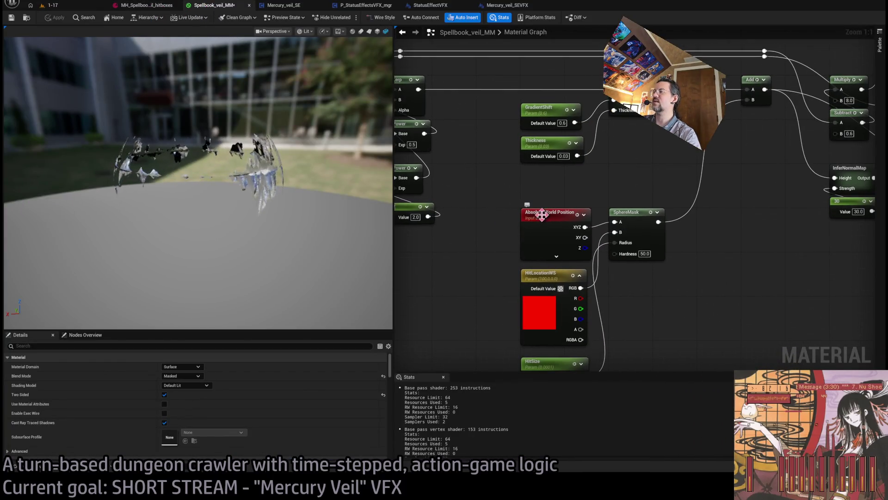
pyautogui.click(541, 214)
pyautogui.scroll(-2, 543, 241)
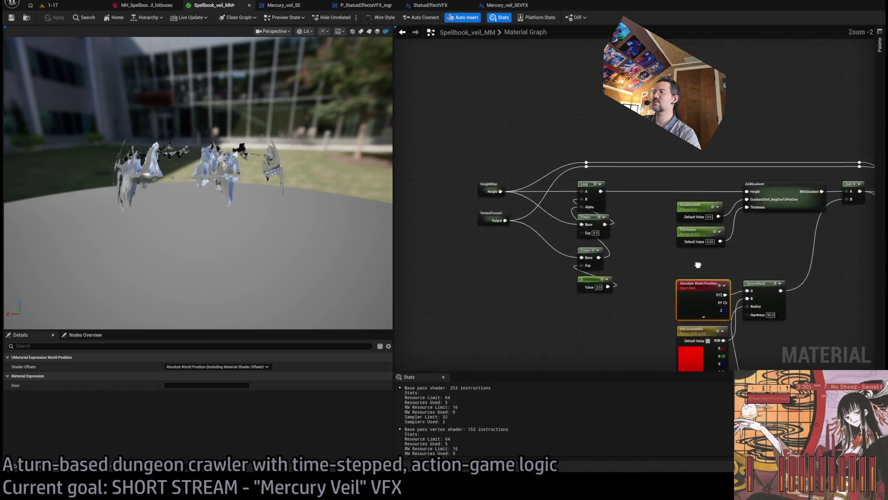
pyautogui.doubleClick(550, 197)
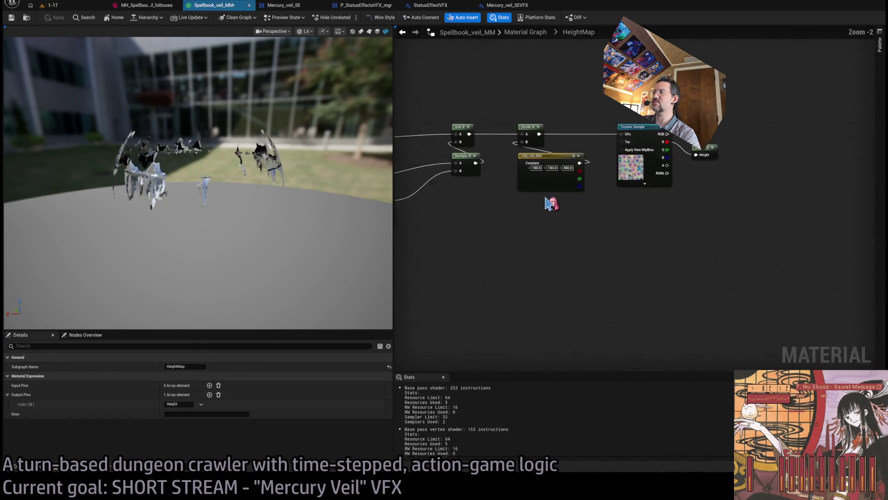
pyautogui.click(464, 185)
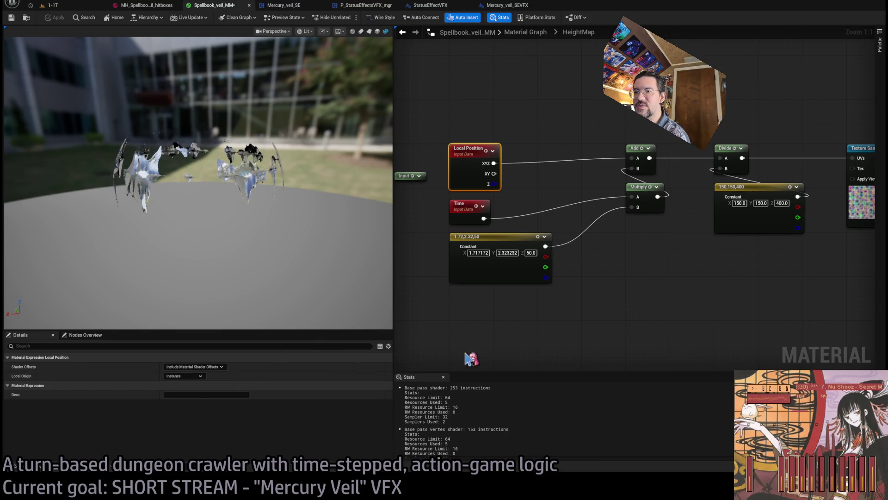
pyautogui.click(512, 305)
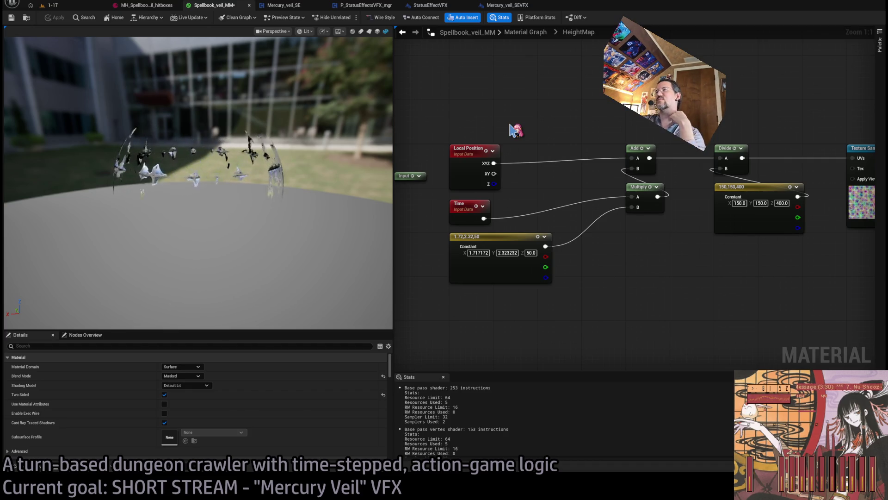
# Step: Make room and place an Absolute World Position node above Local Position
pyautogui.click(88, 5)
pyautogui.click(209, 9)
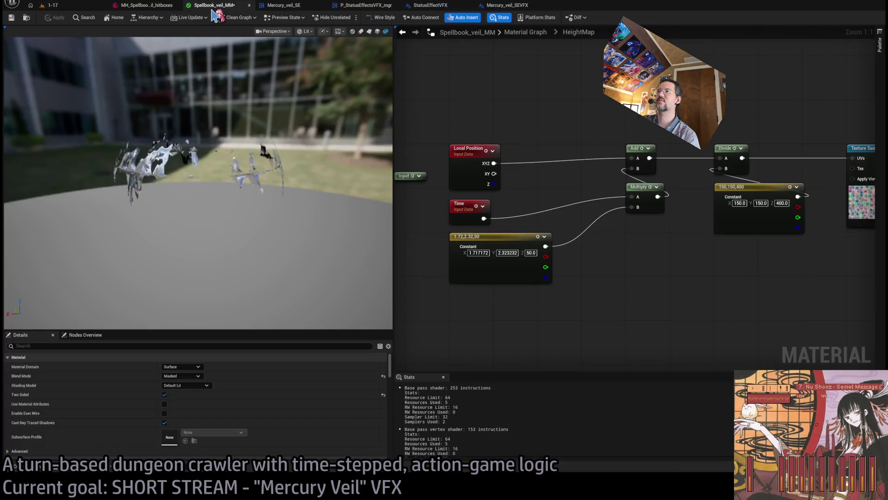
pyautogui.click(159, 10)
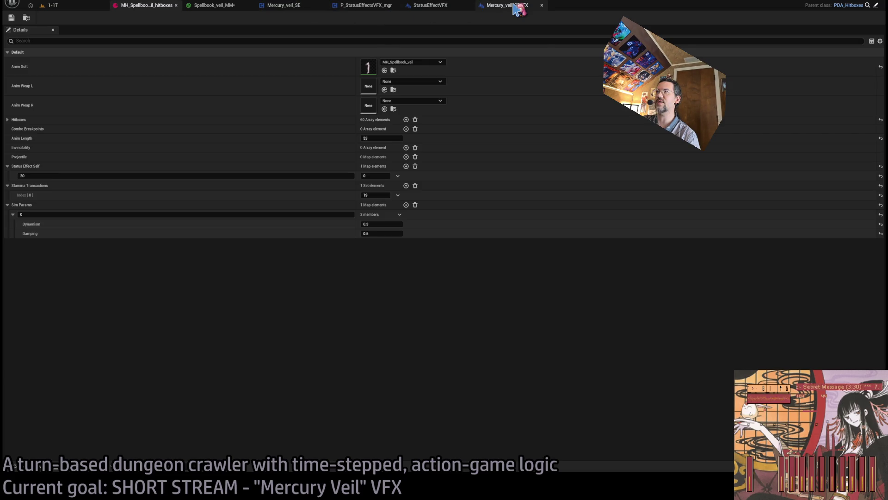
pyautogui.click(211, 6)
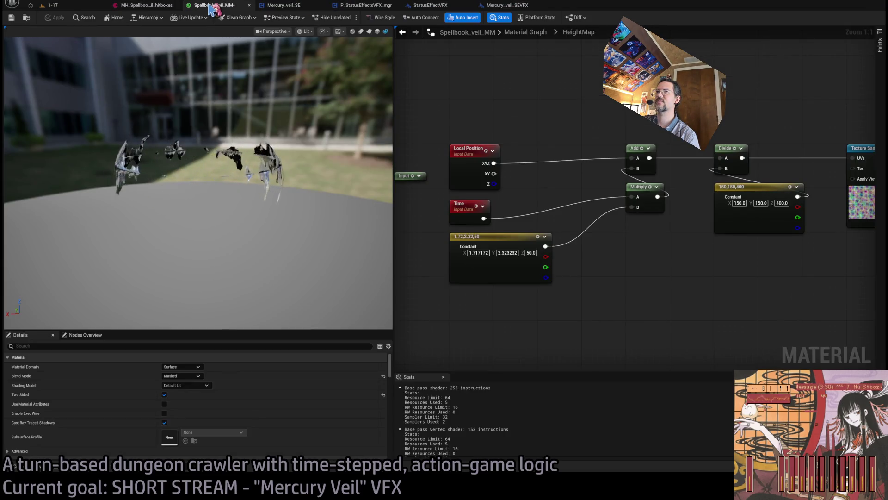
pyautogui.moveTo(482, 113); pyautogui.dragTo(543, 141)
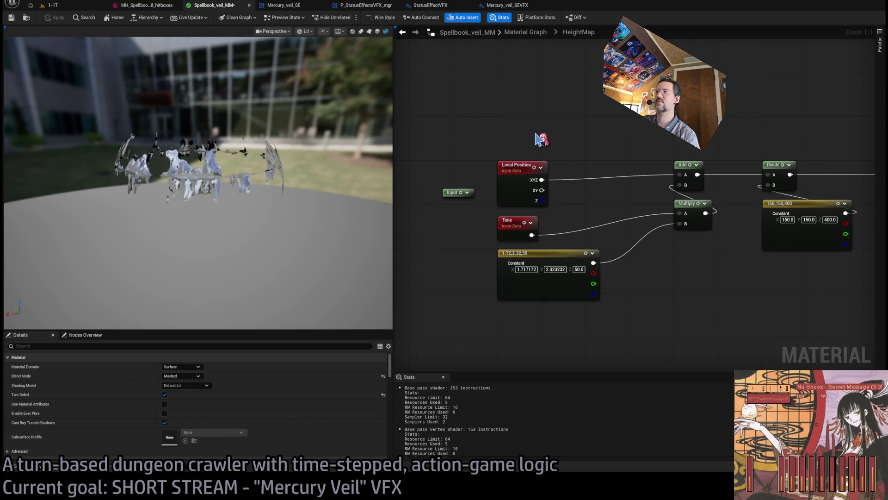
pyautogui.moveTo(576, 126); pyautogui.dragTo(579, 145)
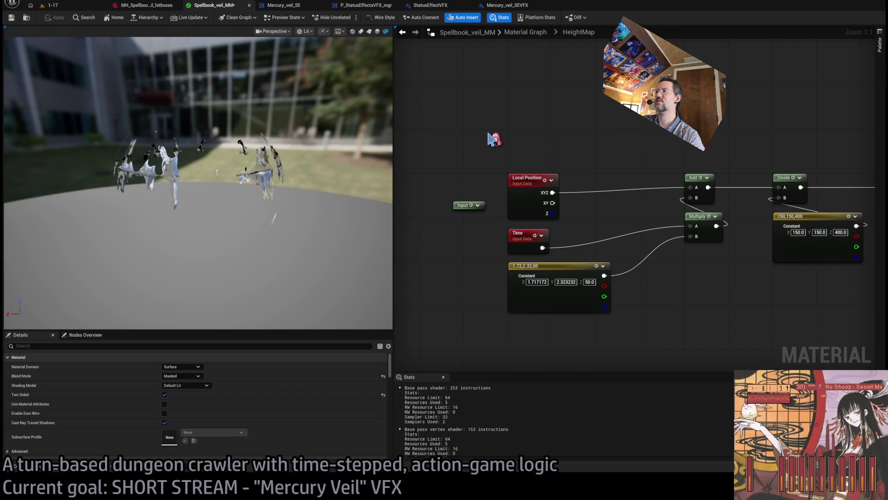
pyautogui.moveTo(494, 139)
pyautogui.mouseDown()
pyautogui.moveTo(522, 155)
pyautogui.moveTo(526, 105)
pyautogui.moveTo(502, 117)
pyautogui.moveTo(535, 173)
pyautogui.moveTo(552, 157)
pyautogui.mouseUp()
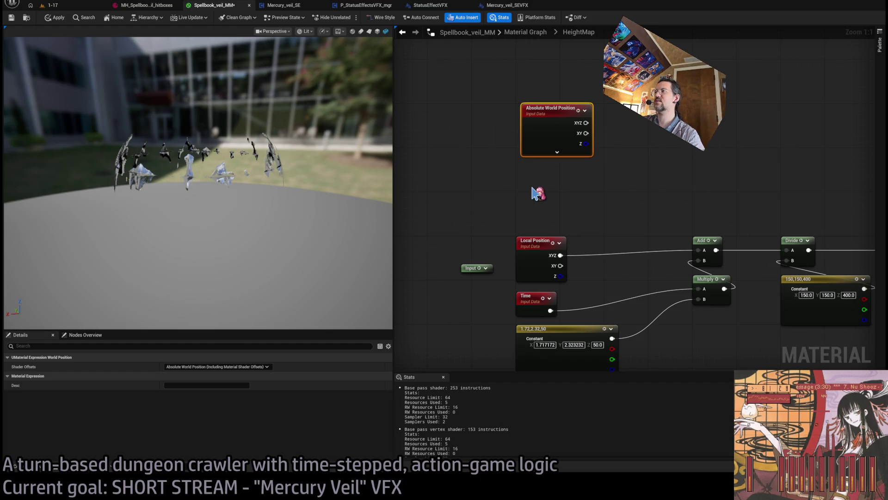
# Step: Paste an Object Position (Absolute) node below the Absolute World Position node
pyautogui.hotkey('ctrl', 'v')
pyautogui.moveTo(539, 197); pyautogui.dragTo(539, 183)
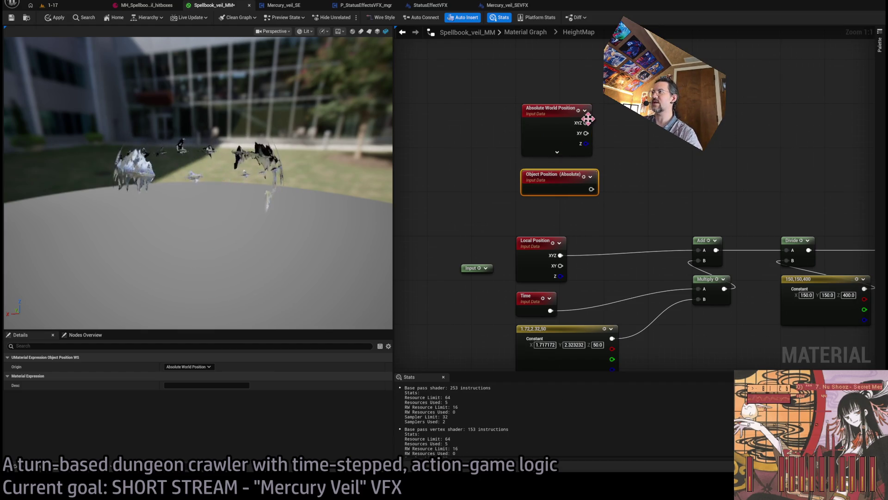
pyautogui.moveTo(579, 110); pyautogui.dragTo(573, 110)
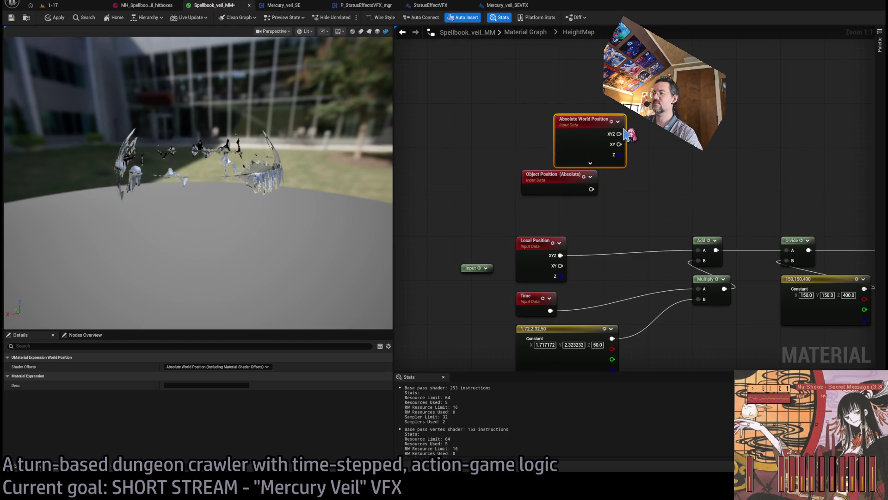
pyautogui.click(549, 181)
pyautogui.click(564, 161)
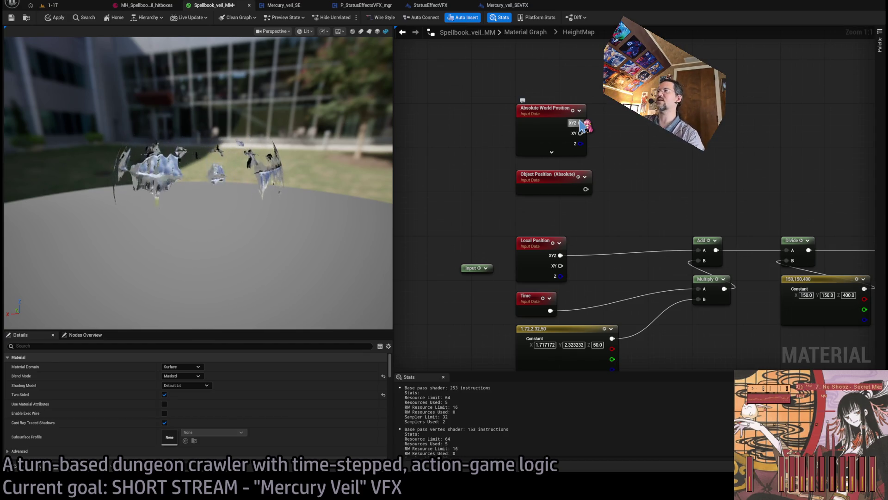
# Step: Subtract Object Position from World Position XYZ and feed the result into Add's A input
pyautogui.moveTo(582, 126); pyautogui.dragTo(626, 127)
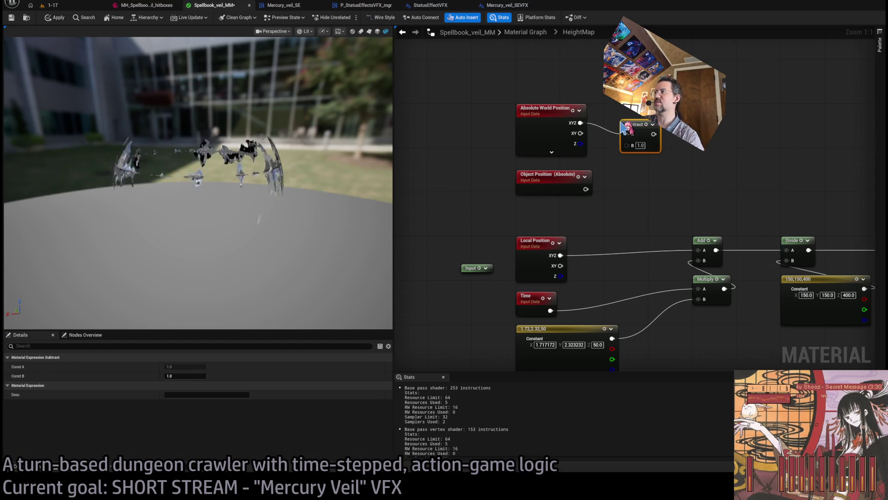
pyautogui.moveTo(585, 194); pyautogui.dragTo(627, 145)
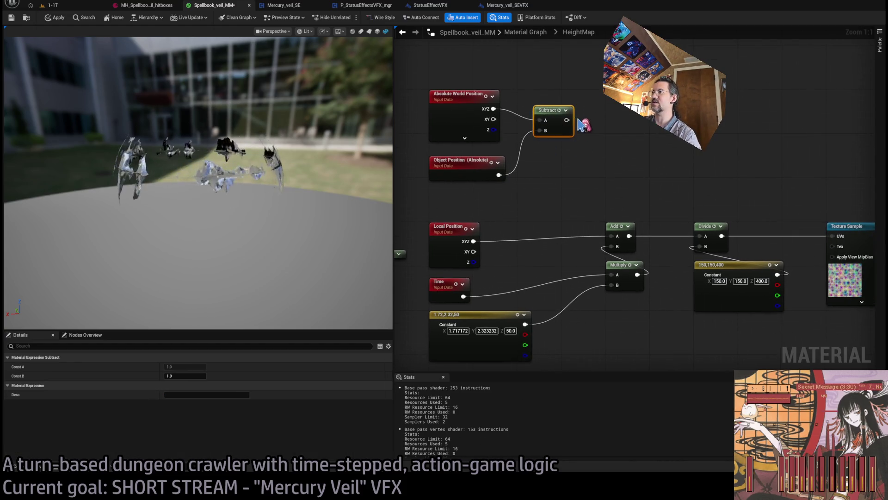
pyautogui.moveTo(568, 121); pyautogui.dragTo(613, 236)
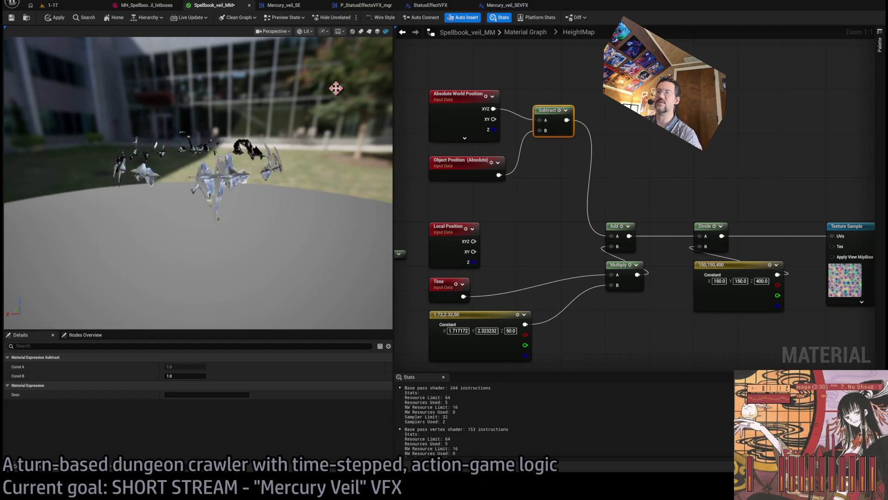
pyautogui.click(67, 5)
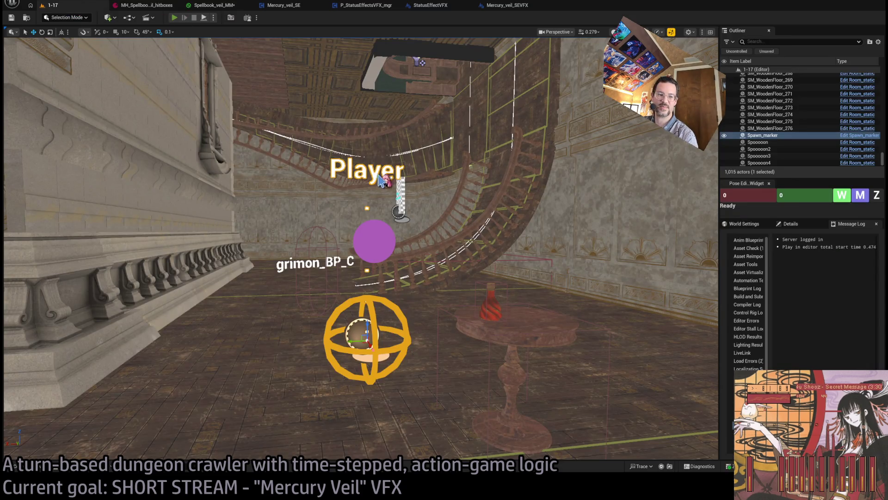
# Step: Play level 1-17 and resolve a movement turn to watch the mercury veil
pyautogui.hotkey('alt', 'p')
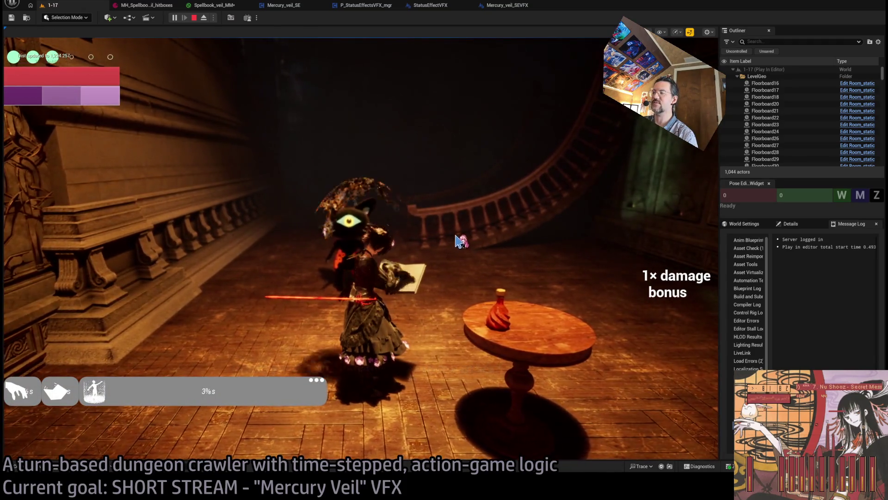
pyautogui.click(480, 207)
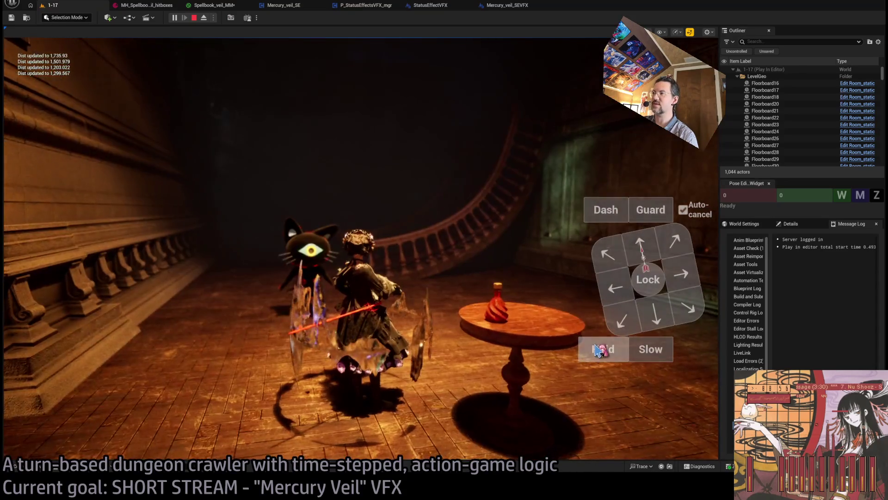
pyautogui.click(599, 350)
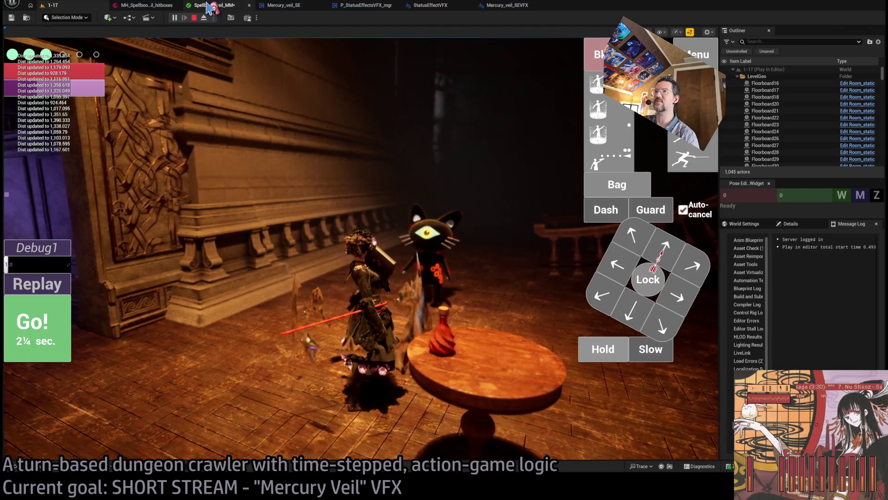
# Step: Rewire Local Position XYZ into the Add node's A input and apply the material
pyautogui.click(209, 7)
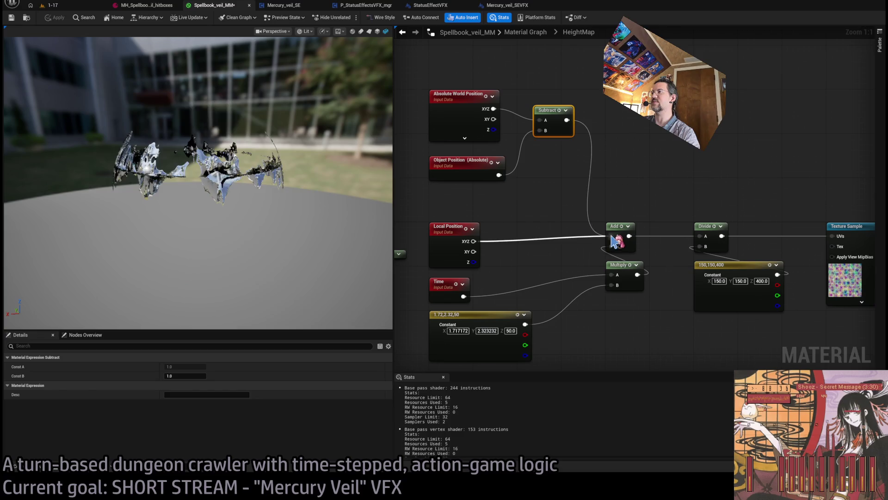
pyautogui.moveTo(612, 235); pyautogui.dragTo(612, 236)
pyautogui.click(65, 18)
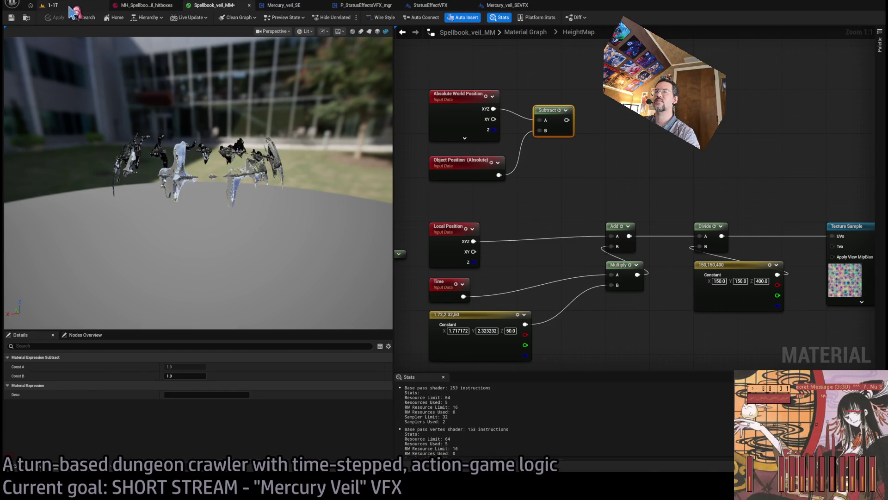
# Step: Compare the veil in the running 1-17 game, closing the skill menu and swinging the camera
pyautogui.click(50, 5)
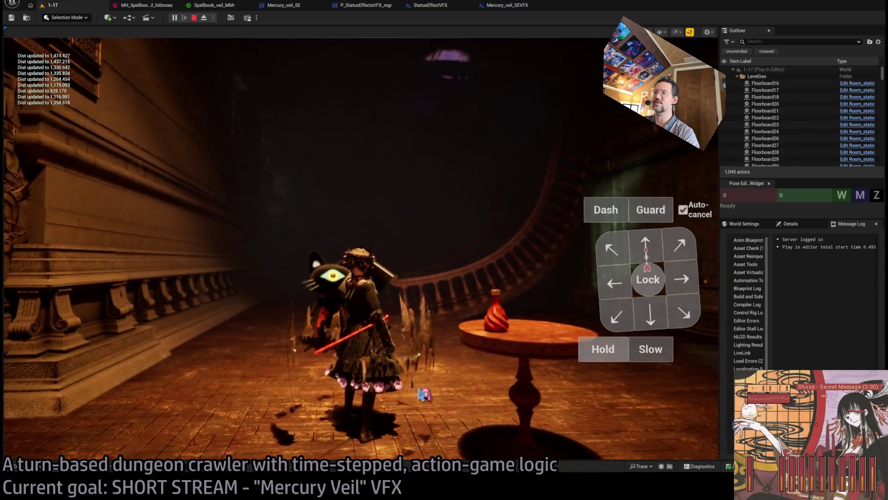
pyautogui.click(214, 5)
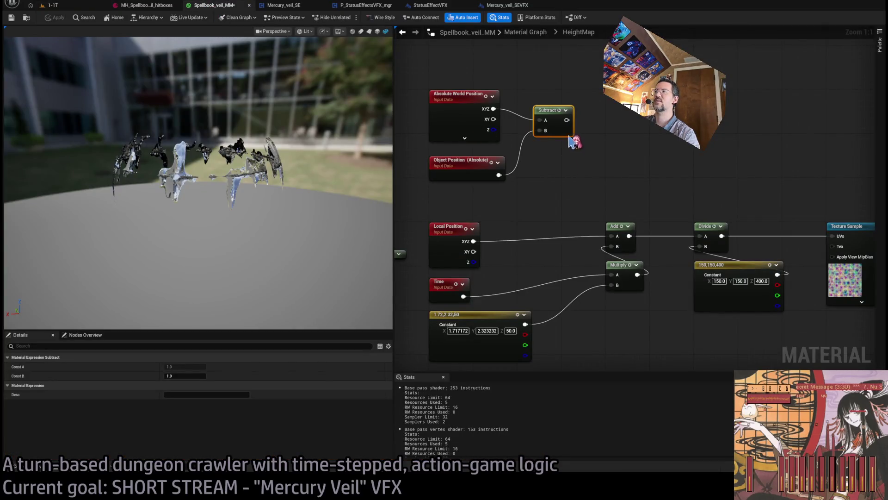
pyautogui.click(68, 7)
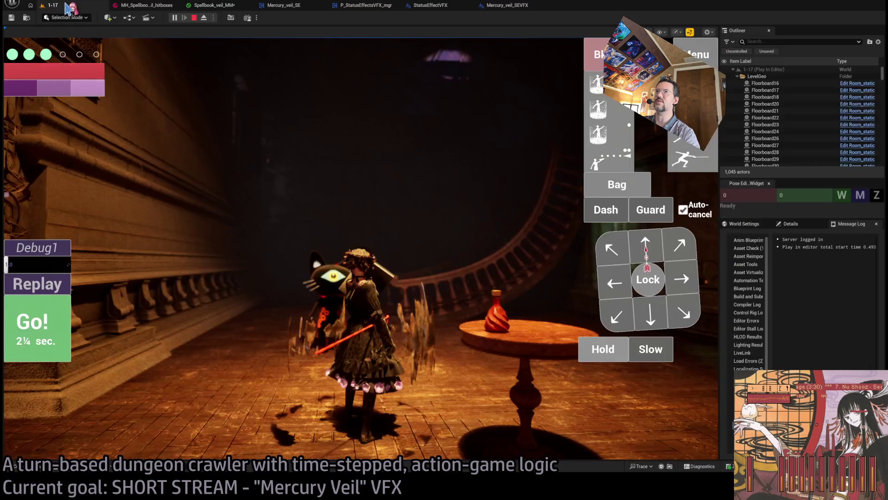
pyautogui.click(434, 5)
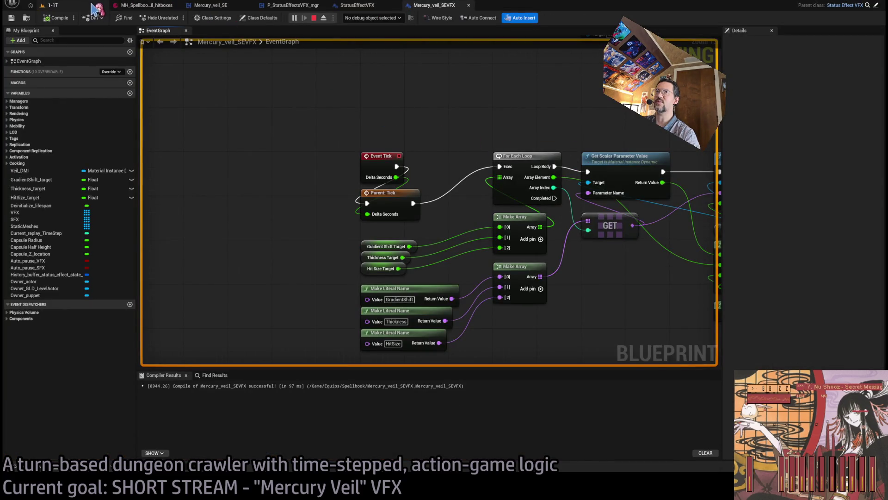
pyautogui.click(52, 5)
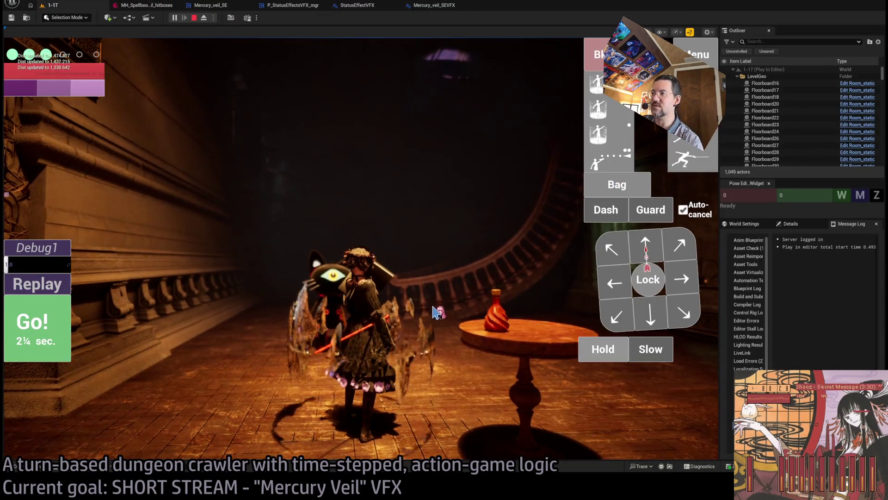
pyautogui.click(438, 311)
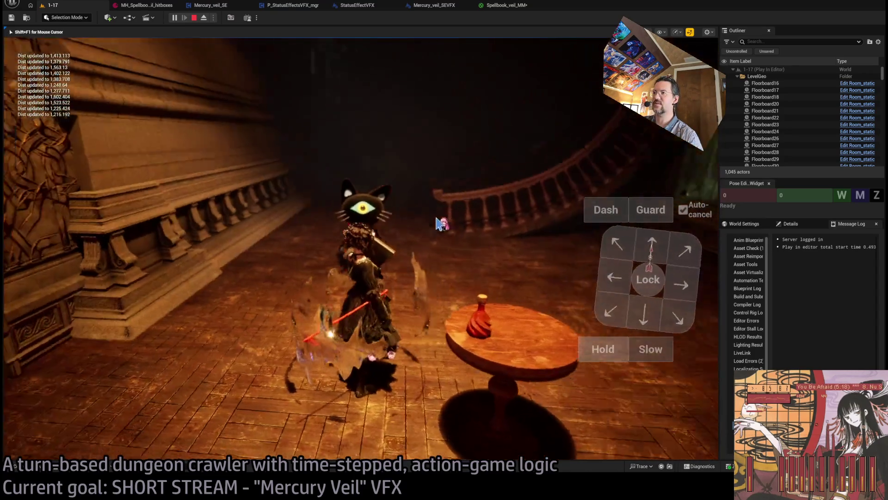
pyautogui.click(340, 222)
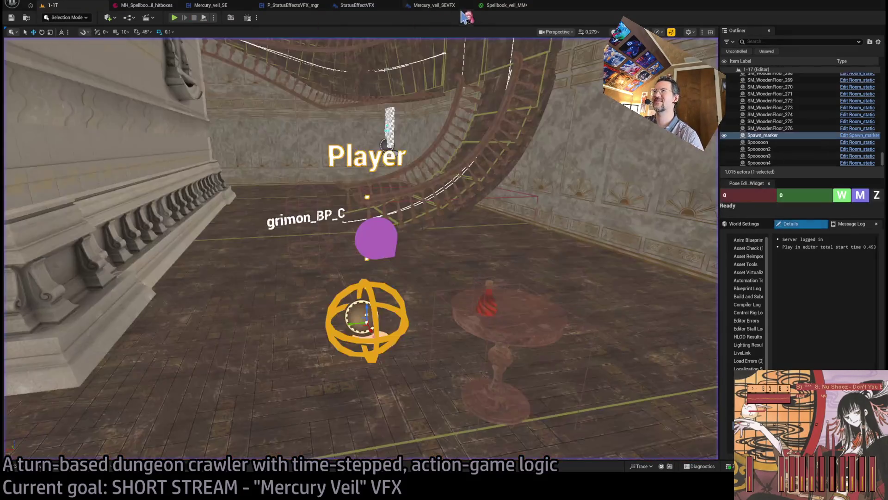
pyautogui.click(498, 7)
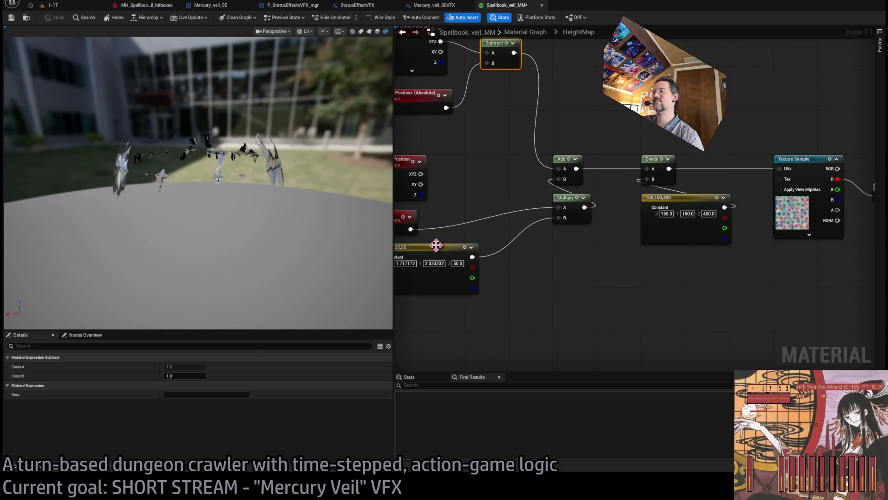
# Step: Delete the unused Local Position node from the HeightMap subgraph
pyautogui.scroll(-1, 518, 150)
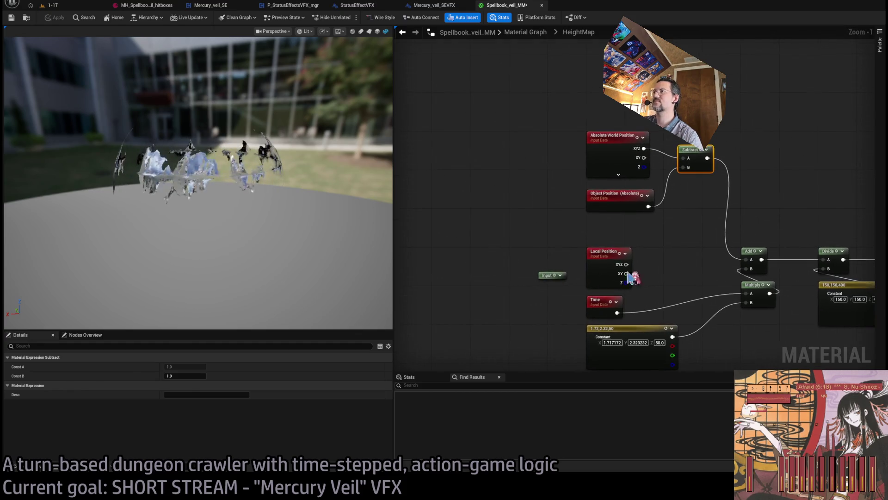
pyautogui.moveTo(547, 275); pyautogui.dragTo(470, 259)
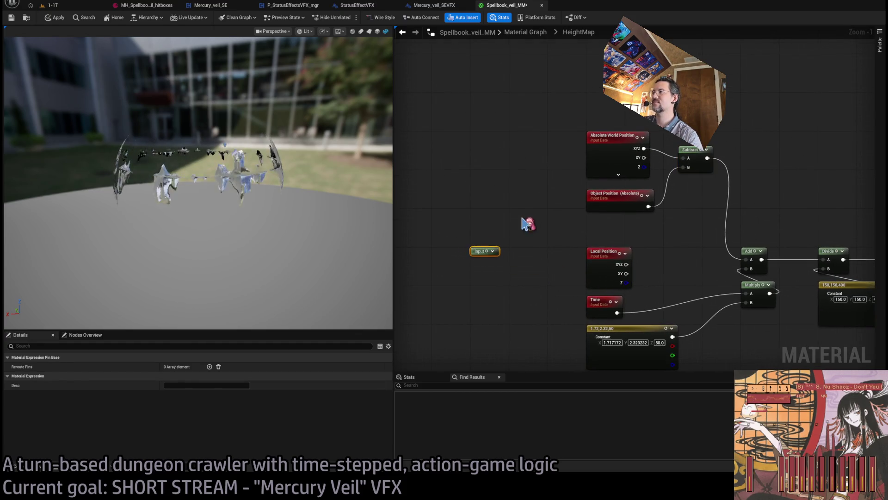
pyautogui.click(528, 224)
pyautogui.moveTo(592, 199); pyautogui.dragTo(508, 237)
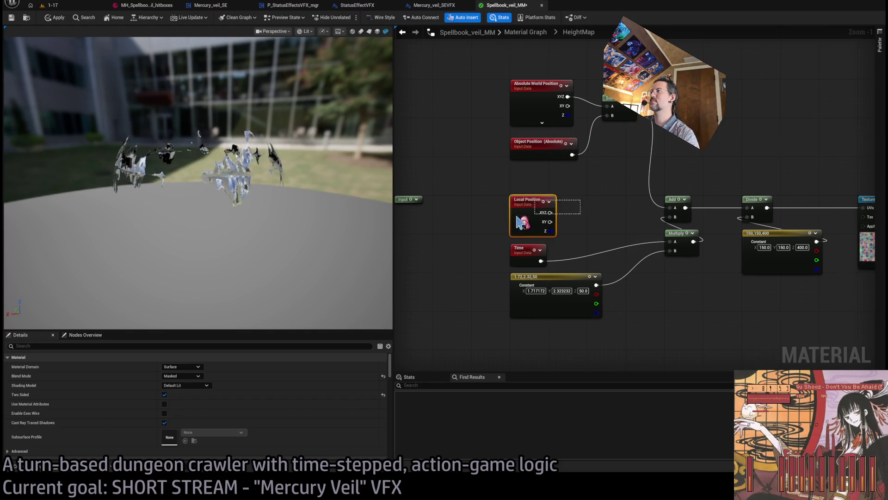
pyautogui.press('Delete')
# Step: Rearrange the Input, Absolute World Position, Object Position and Subtract nodes neatly
pyautogui.moveTo(595, 235); pyautogui.dragTo(509, 321)
pyautogui.click(567, 192)
pyautogui.moveTo(620, 180); pyautogui.dragTo(509, 78)
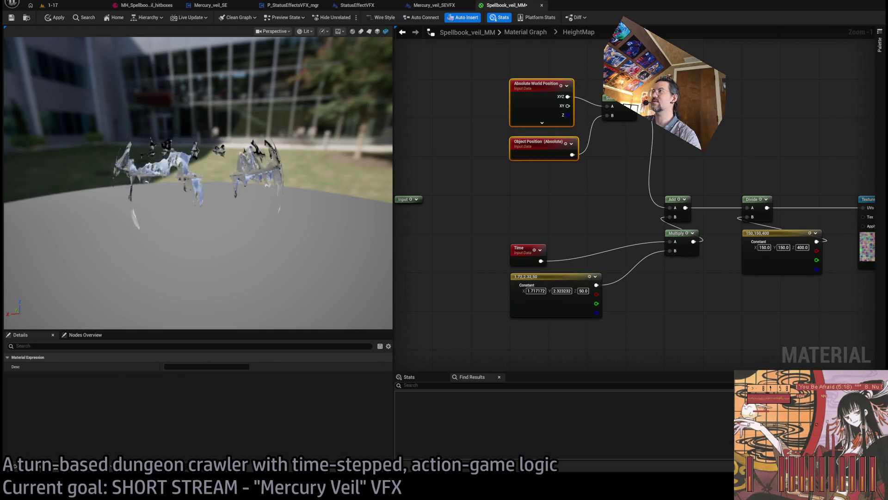
pyautogui.click(570, 211)
pyautogui.moveTo(525, 191); pyautogui.dragTo(448, 191)
pyautogui.moveTo(560, 155)
pyautogui.mouseDown()
pyautogui.moveTo(767, 80)
pyautogui.moveTo(731, 89)
pyautogui.moveTo(644, 195)
pyautogui.moveTo(635, 191)
pyautogui.mouseUp()
pyautogui.moveTo(557, 185); pyautogui.dragTo(533, 199)
pyautogui.click(533, 158)
pyautogui.moveTo(596, 276); pyautogui.dragTo(498, 262)
pyautogui.scroll(1, 524, 230)
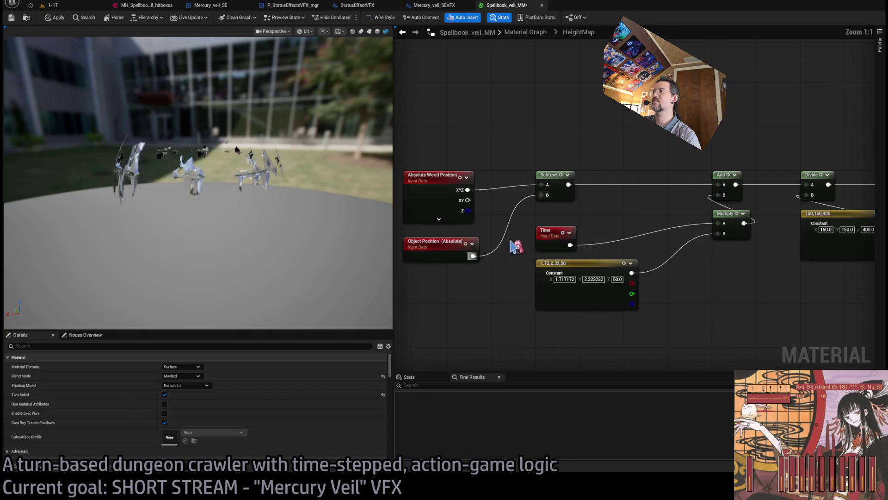
pyautogui.click(498, 238)
pyautogui.click(549, 273)
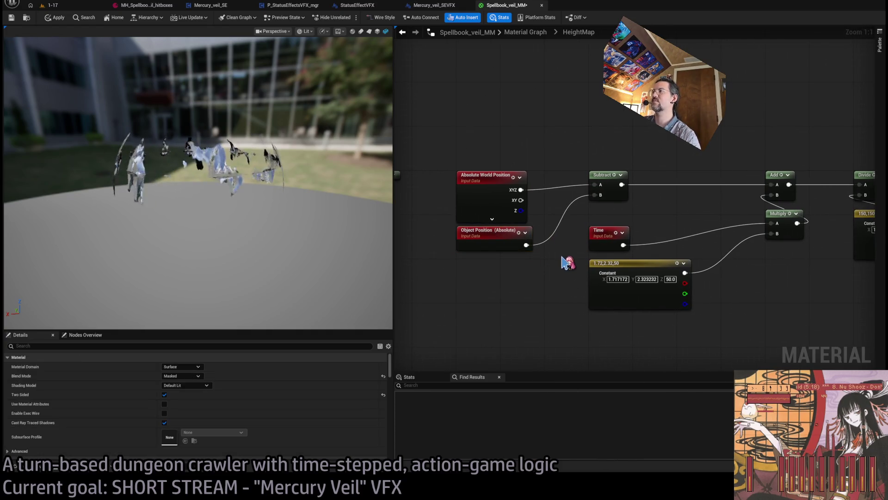
# Step: Align the Add-to-Output chain and go back to the top-level Material Graph
pyautogui.moveTo(637, 178); pyautogui.dragTo(606, 169)
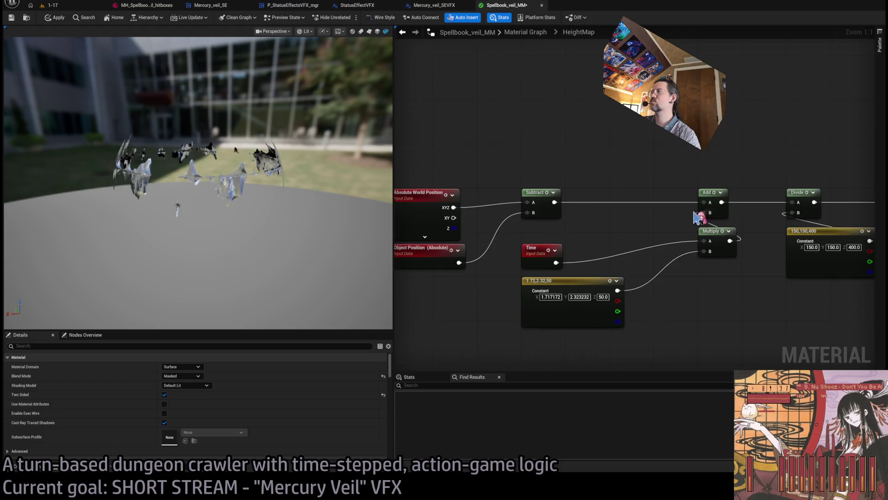
pyautogui.scroll(-3, 699, 217)
pyautogui.moveTo(840, 149)
pyautogui.mouseDown()
pyautogui.moveTo(683, 261)
pyautogui.moveTo(577, 295)
pyautogui.mouseUp()
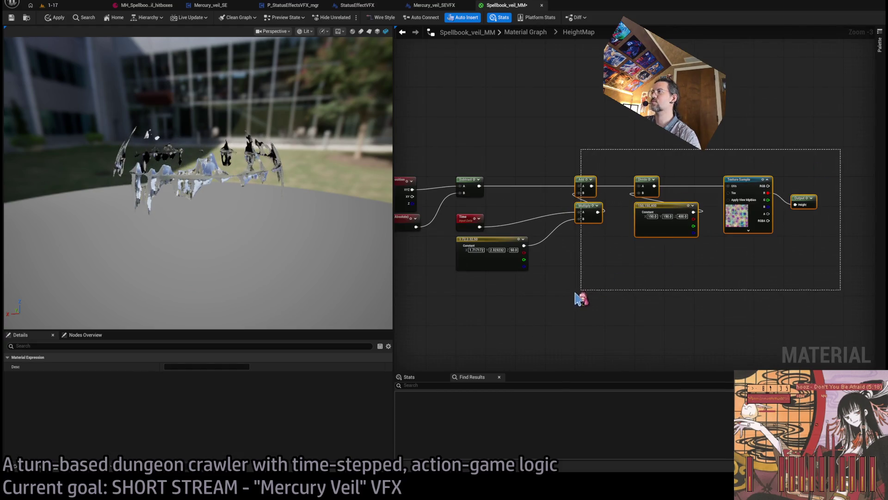
pyautogui.click(674, 274)
pyautogui.moveTo(674, 274)
pyautogui.mouseDown()
pyautogui.moveTo(418, 273)
pyautogui.moveTo(770, 178)
pyautogui.moveTo(801, 180)
pyautogui.moveTo(549, 301)
pyautogui.mouseUp()
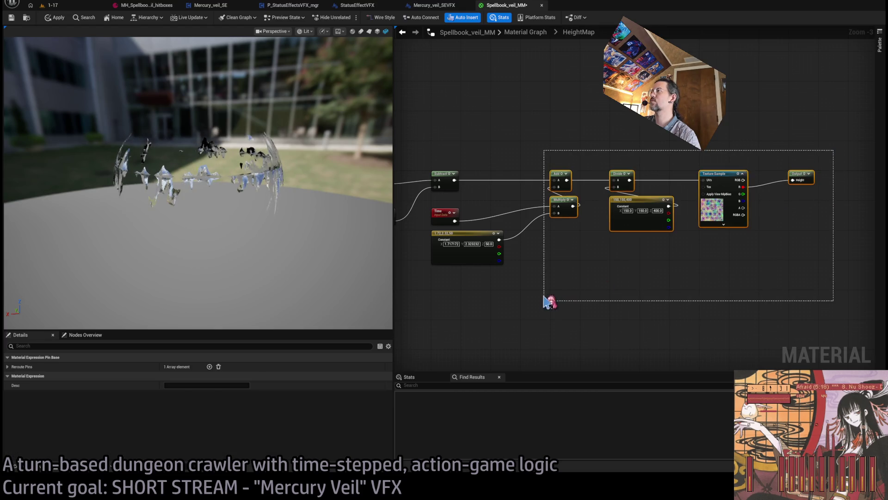
pyautogui.scroll(3, 532, 159)
pyautogui.click(565, 123)
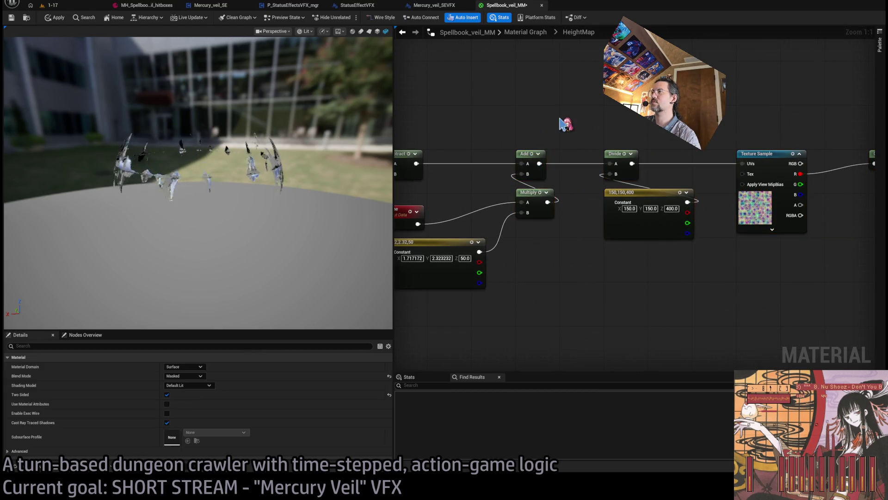
pyautogui.moveTo(725, 162); pyautogui.dragTo(708, 163)
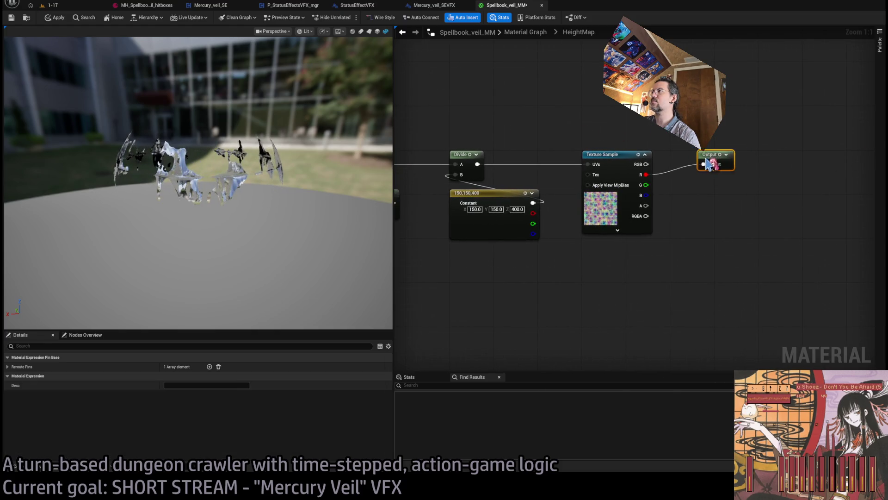
pyautogui.click(665, 138)
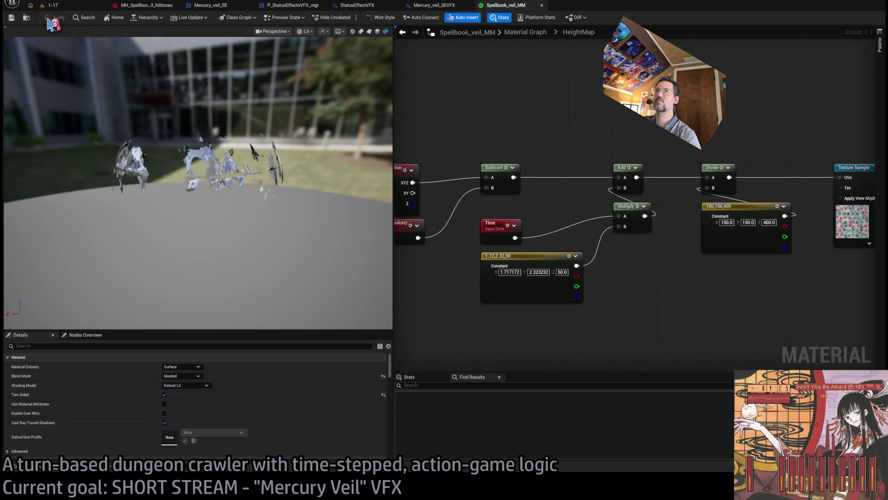
pyautogui.click(518, 32)
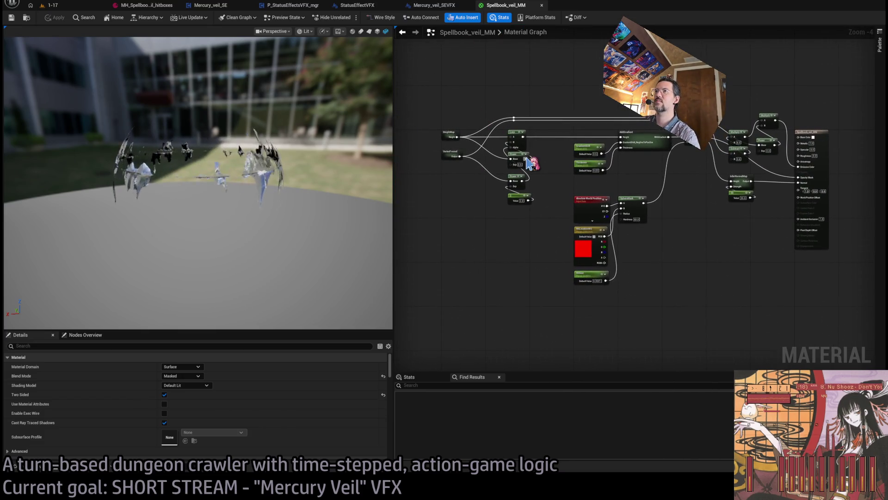
# Step: Locate the material result node, then play 1-17 and orbit around the veiled character
pyautogui.click(69, 6)
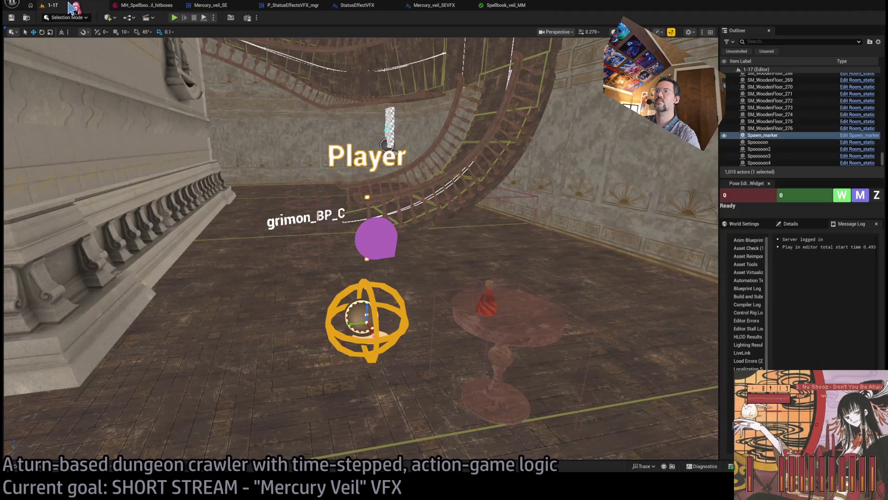
pyautogui.click(506, 5)
pyautogui.scroll(3, 625, 159)
pyautogui.moveTo(624, 159)
pyautogui.mouseDown()
pyautogui.moveTo(650, 161)
pyautogui.moveTo(672, 209)
pyautogui.mouseUp()
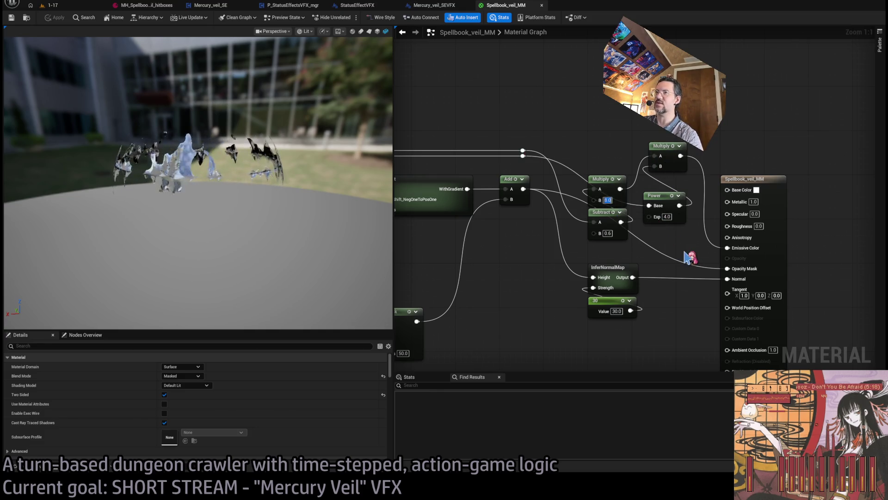
pyautogui.click(75, 9)
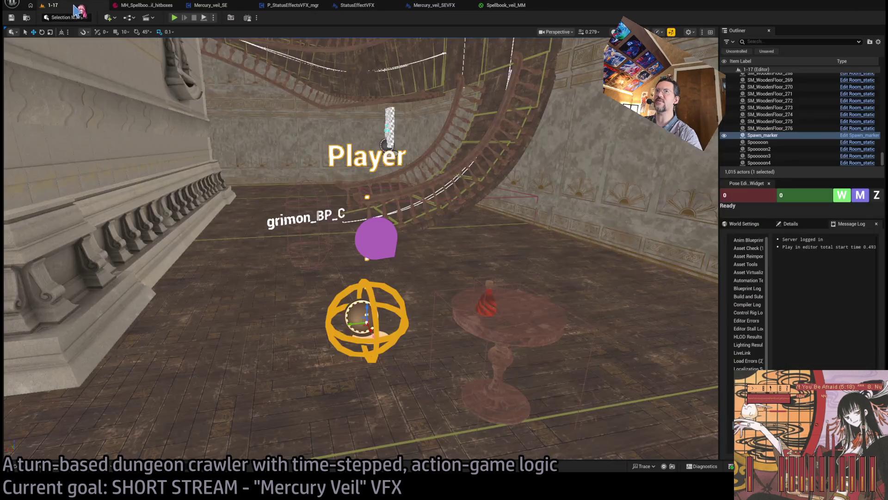
pyautogui.hotkey('alt', 'p')
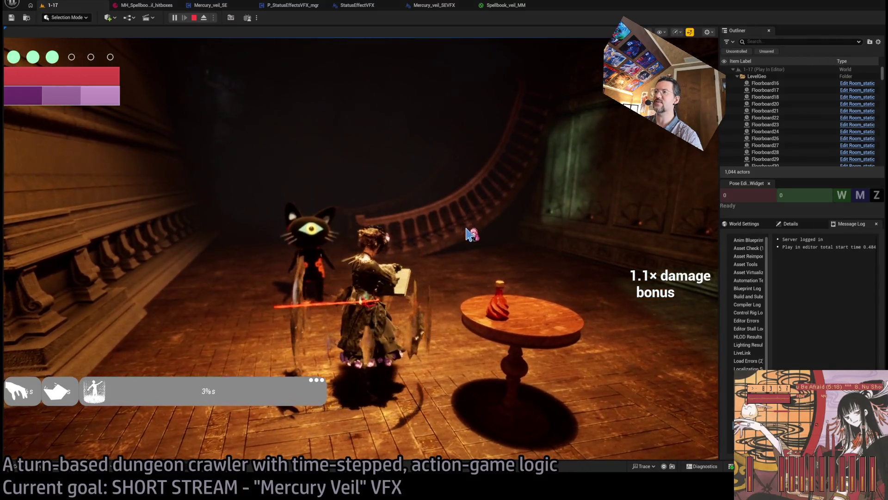
pyautogui.click(471, 234)
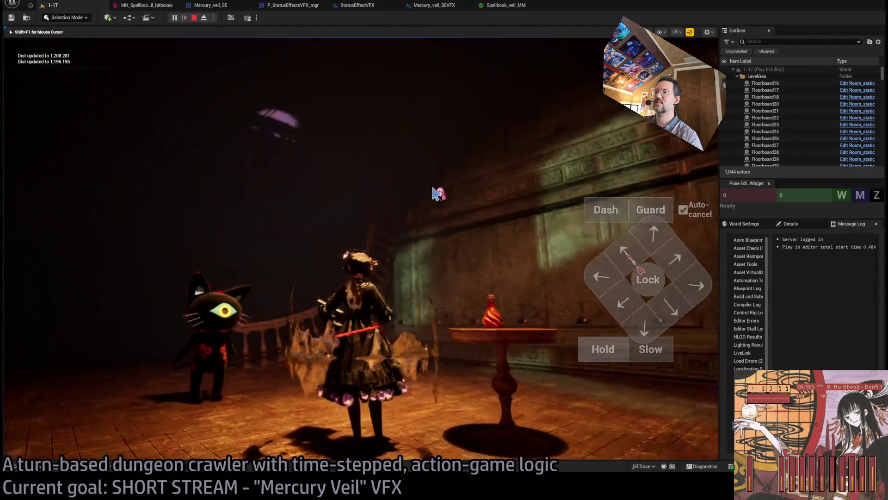
pyautogui.moveTo(438, 194); pyautogui.dragTo(244, 203)
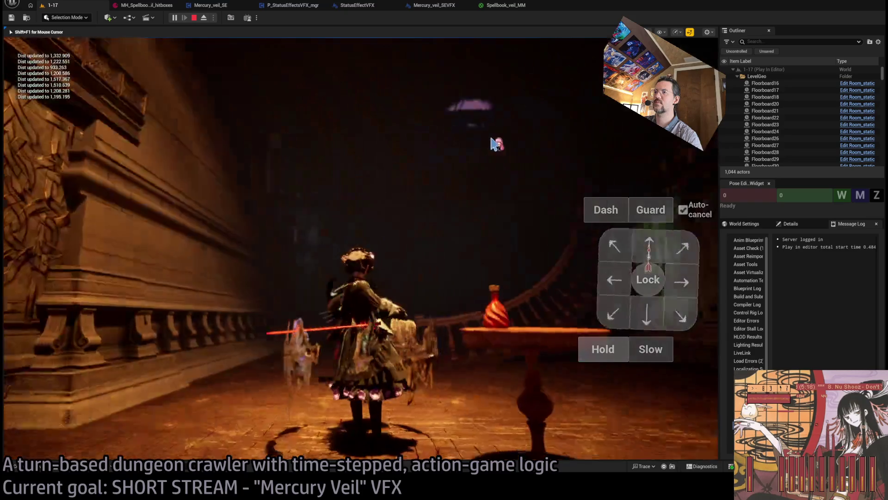
# Step: Break the Multiply-to-Emissive Color wire, apply, and replay the level to test
pyautogui.click(506, 5)
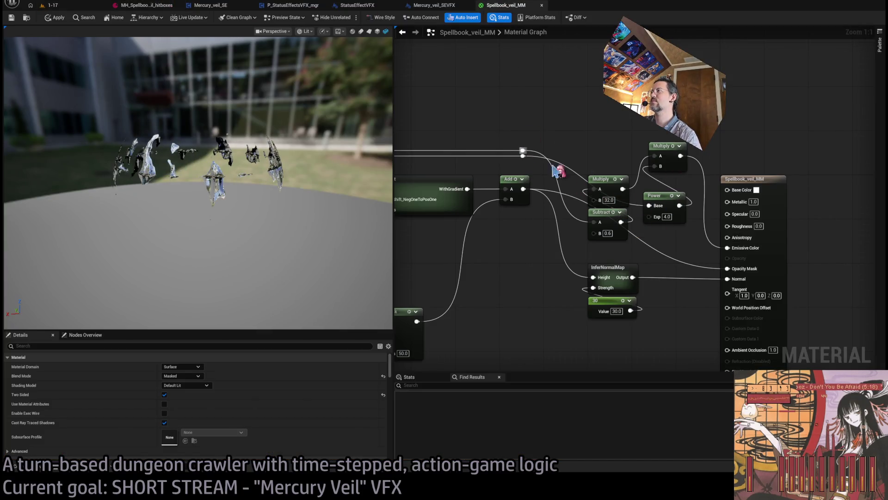
pyautogui.keyDown('alt'); pyautogui.click(729, 248); pyautogui.keyUp('alt')
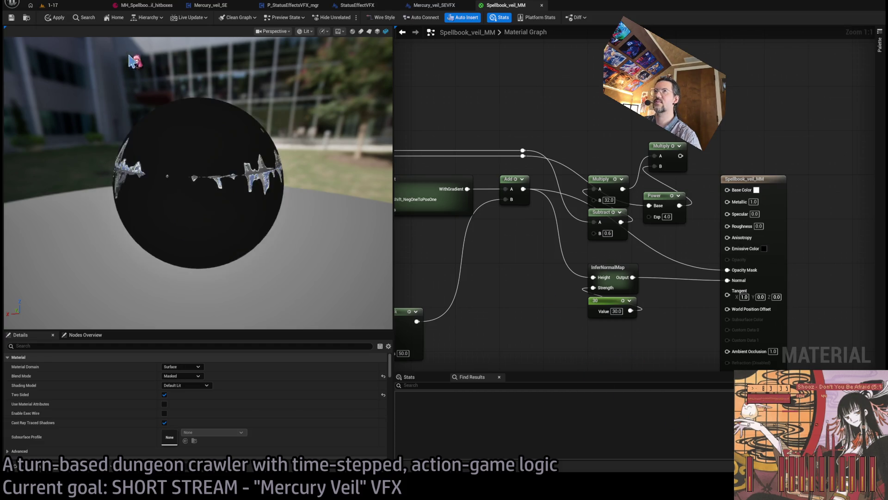
pyautogui.click(68, 14)
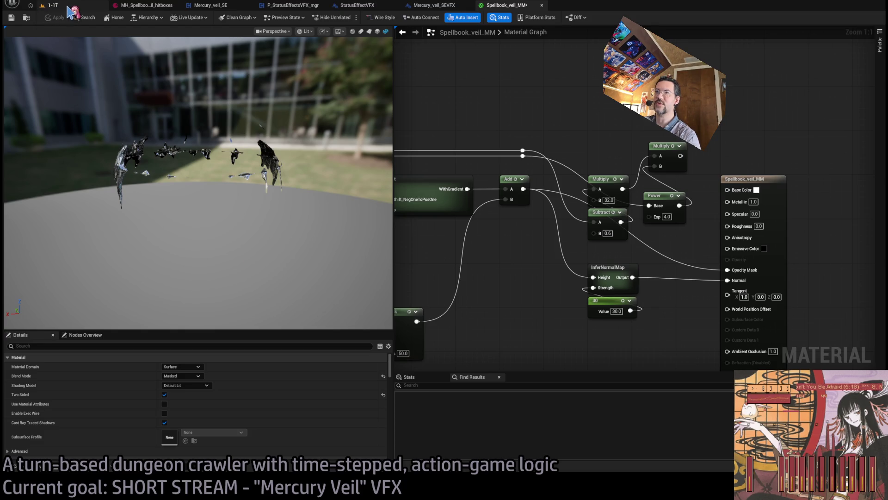
pyautogui.hotkey('alt', 'p')
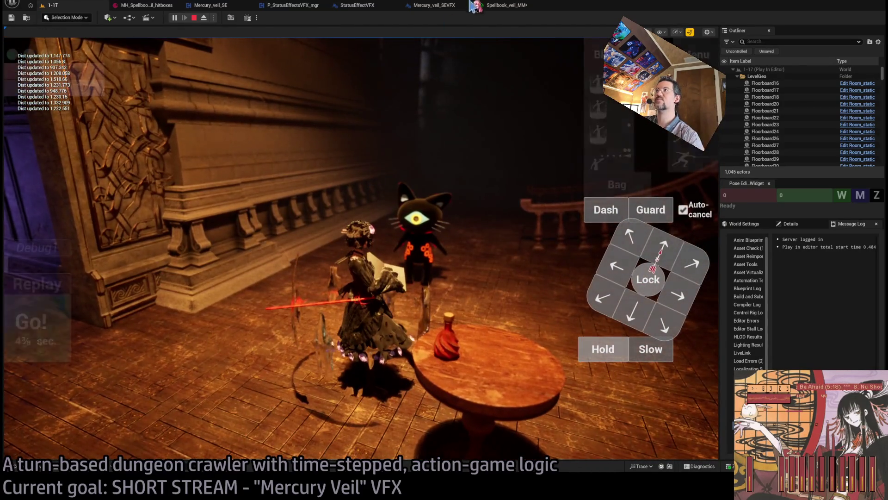
pyautogui.click(502, 10)
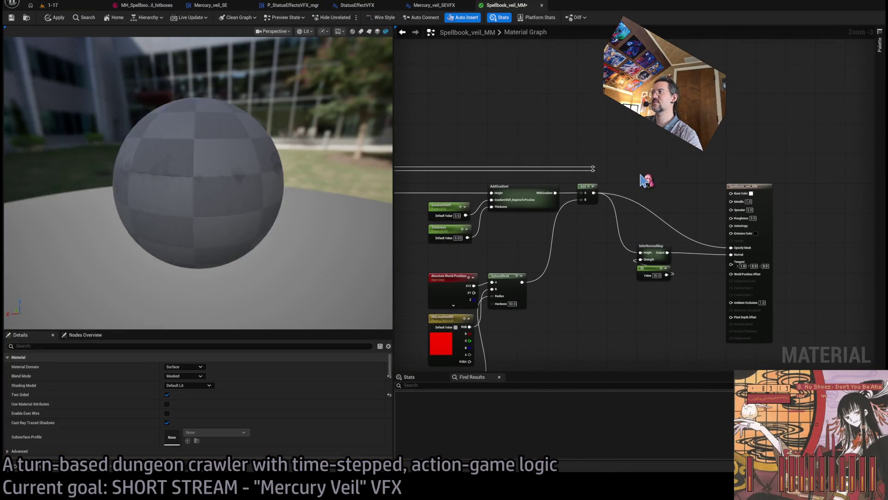
# Step: Review the height-map input nodes and save the Spellbook_veil_MM material
pyautogui.scroll(1, 822, 140)
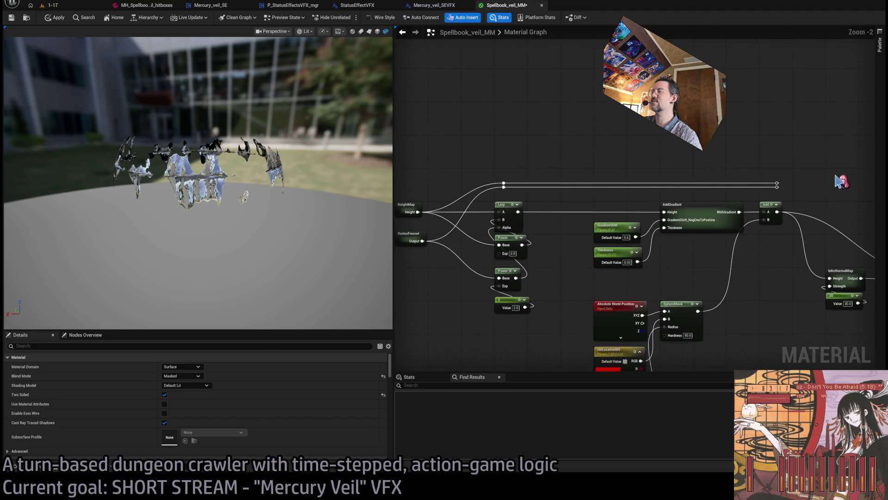
pyautogui.moveTo(836, 176); pyautogui.dragTo(694, 160)
pyautogui.moveTo(620, 169); pyautogui.dragTo(719, 145)
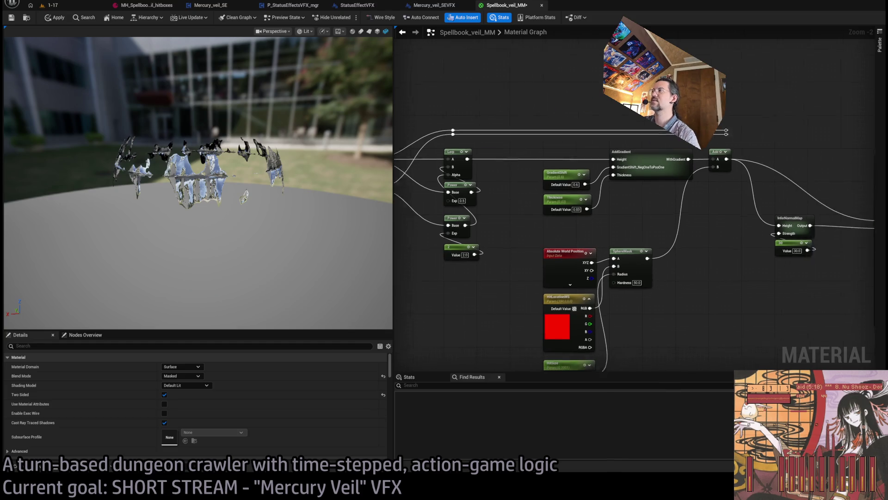
pyautogui.moveTo(663, 114); pyautogui.dragTo(617, 114)
pyautogui.hotkey('ctrl', 's')
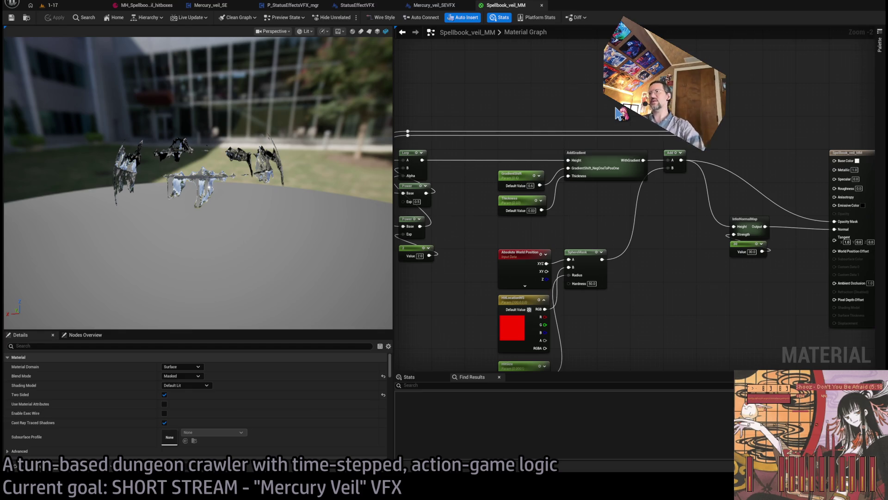
# Step: Stop the running game test and bring up the Mercury_veil_SEVFX blueprint graph
pyautogui.click(57, 9)
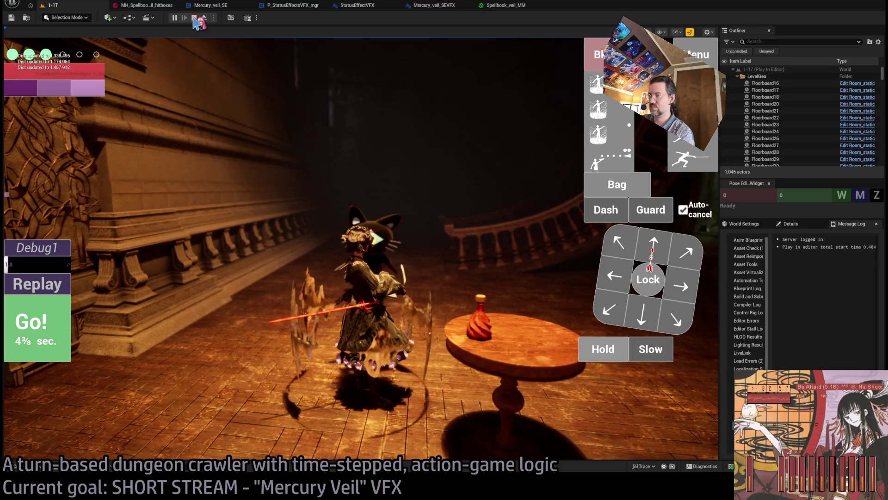
pyautogui.click(195, 17)
pyautogui.click(482, 7)
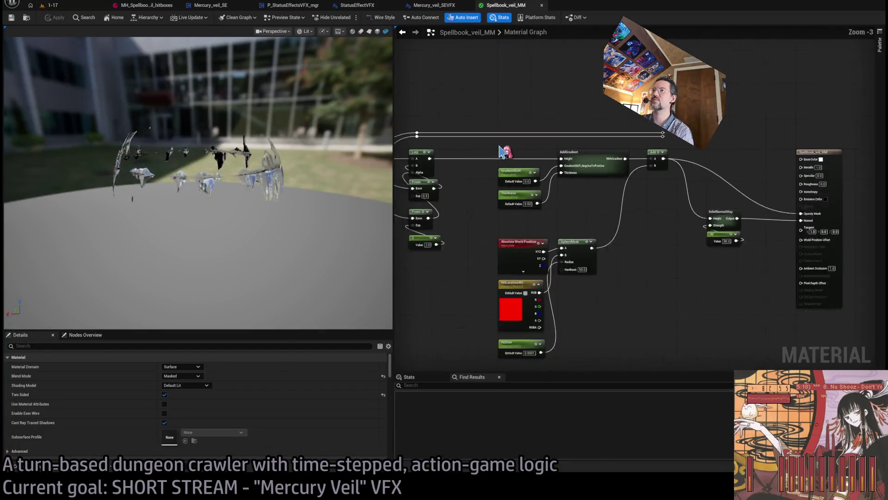
pyautogui.click(421, 6)
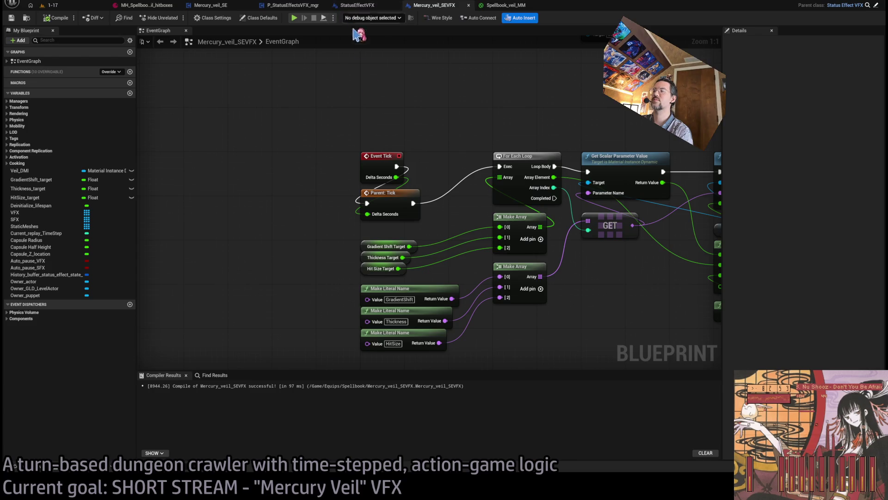
# Step: Compare the P_StatusEffectsVFX_mgr and StatusEffectVFX graphs with the Mercury_veil_SEVFX graph
pyautogui.scroll(-5, 384, 92)
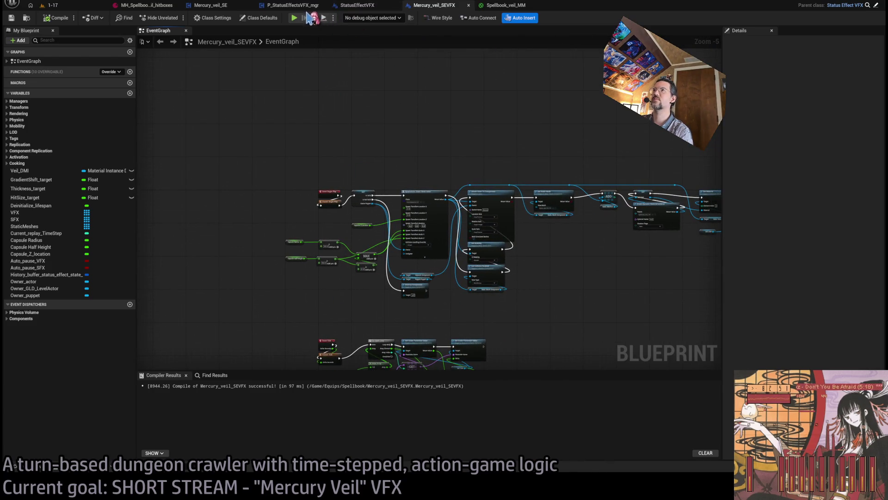
pyautogui.click(293, 5)
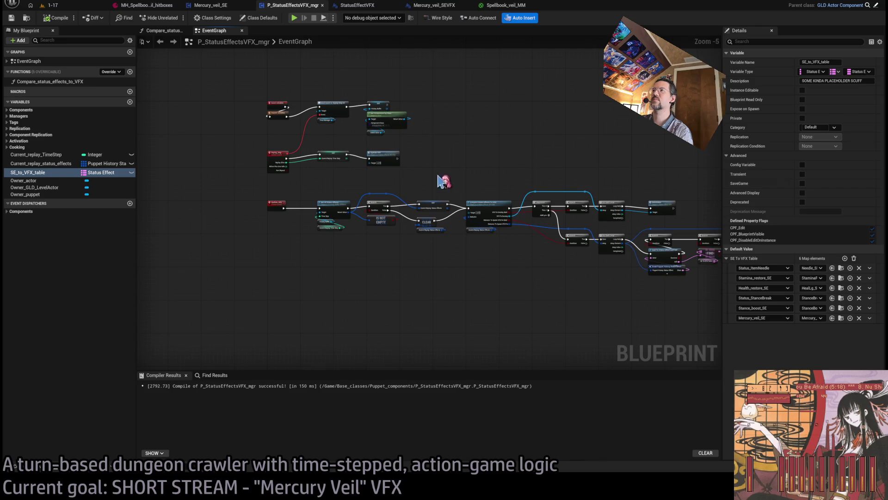
pyautogui.click(357, 6)
pyautogui.scroll(-3, 393, 195)
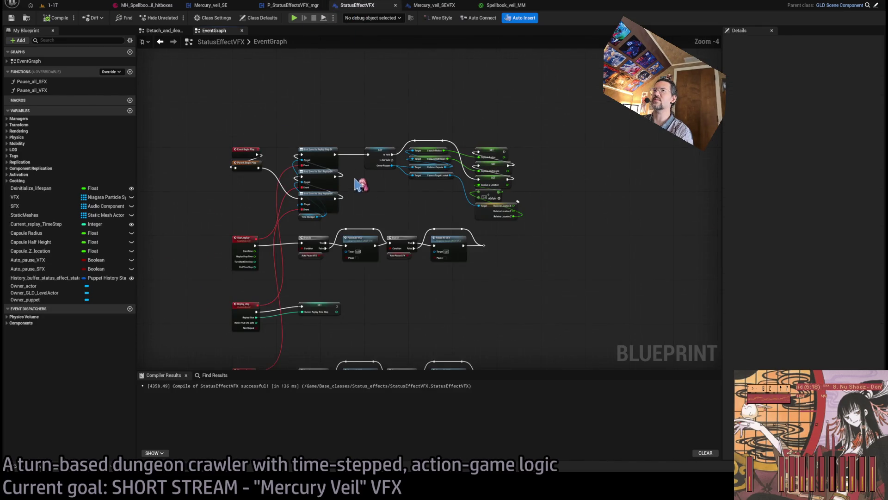
pyautogui.click(434, 6)
pyautogui.scroll(-3, 426, 210)
pyautogui.scroll(3, 427, 210)
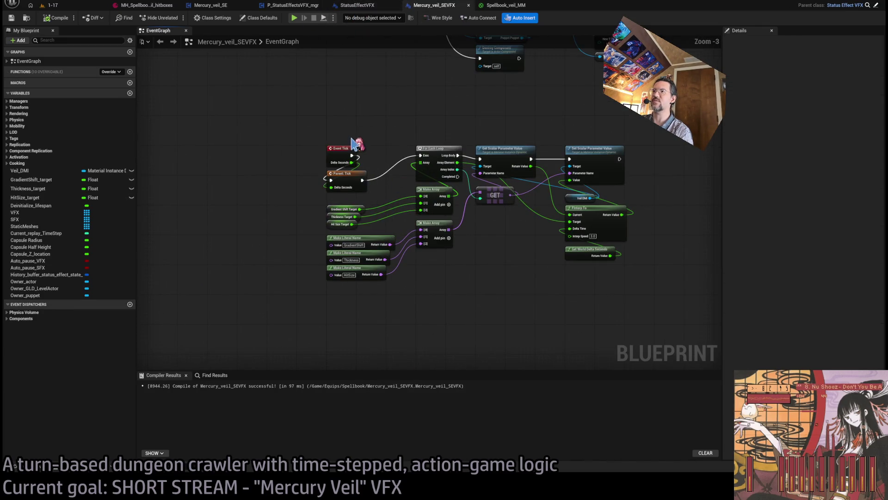
pyautogui.scroll(2, 353, 143)
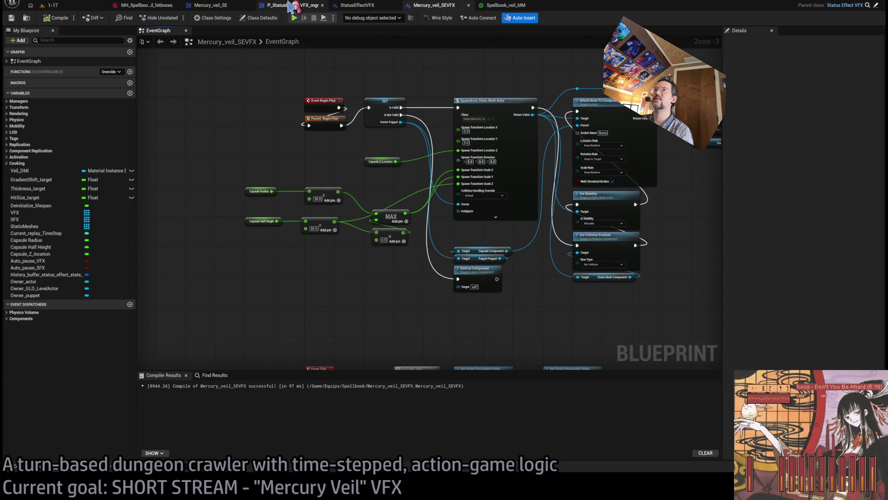
pyautogui.click(508, 9)
pyautogui.click(434, 5)
# Step: Close the three unneeded editor tabs and review Mercury_veil_SEVFX's BeginPlay spawn nodes
pyautogui.middleClick(218, 8)
pyautogui.middleClick(219, 9)
pyautogui.middleClick(219, 8)
pyautogui.scroll(-2, 377, 222)
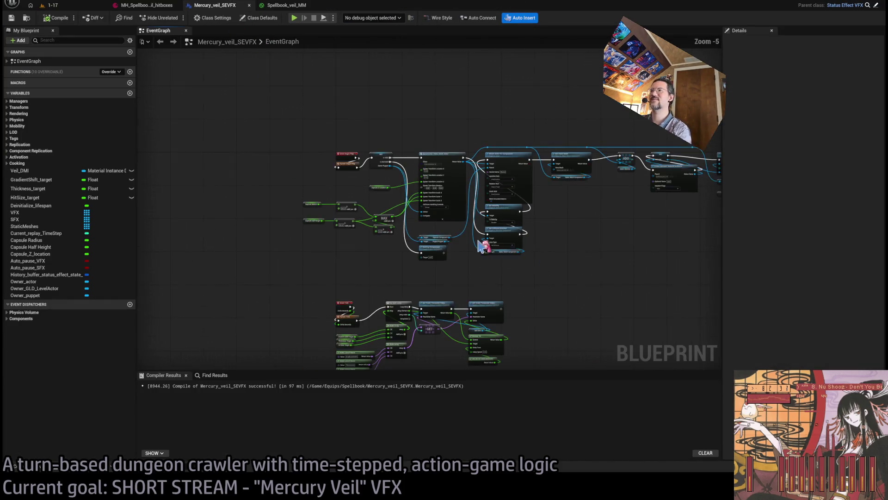
pyautogui.scroll(-1, 452, 297)
pyautogui.scroll(1, 572, 258)
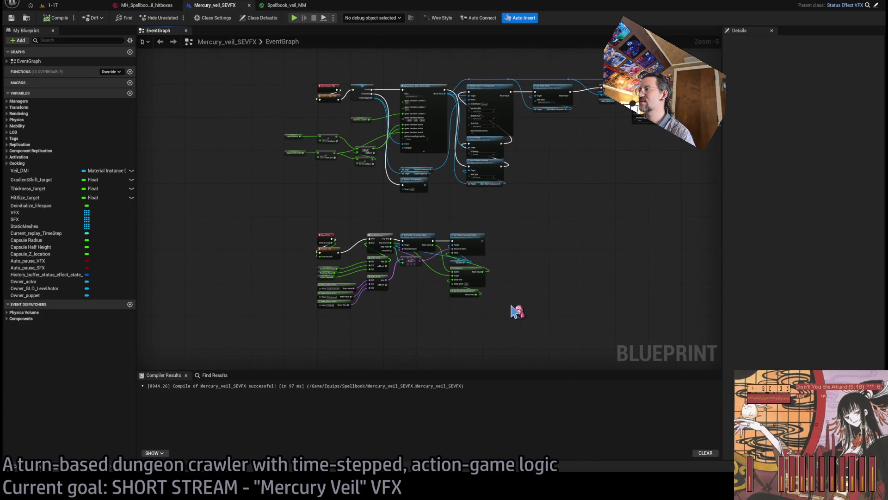
pyautogui.scroll(2, 496, 313)
pyautogui.moveTo(576, 205)
pyautogui.mouseDown()
pyautogui.moveTo(575, 294)
pyautogui.moveTo(609, 371)
pyautogui.mouseUp()
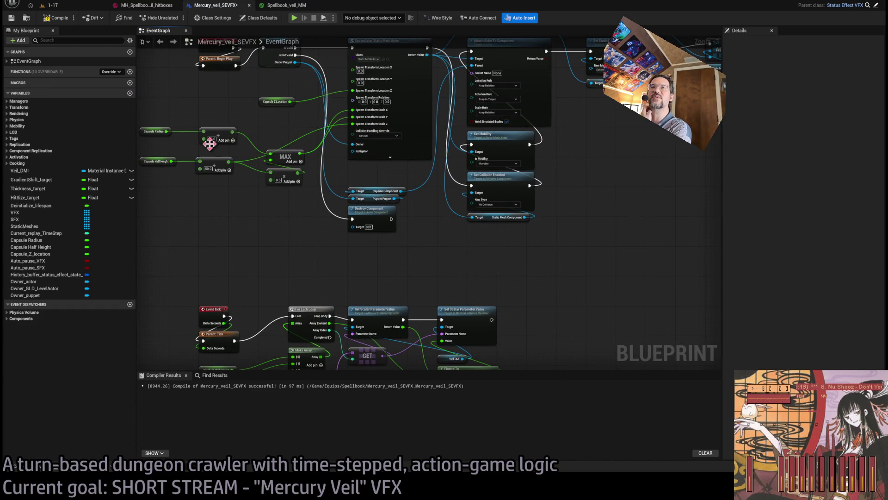
pyautogui.scroll(-2, 303, 200)
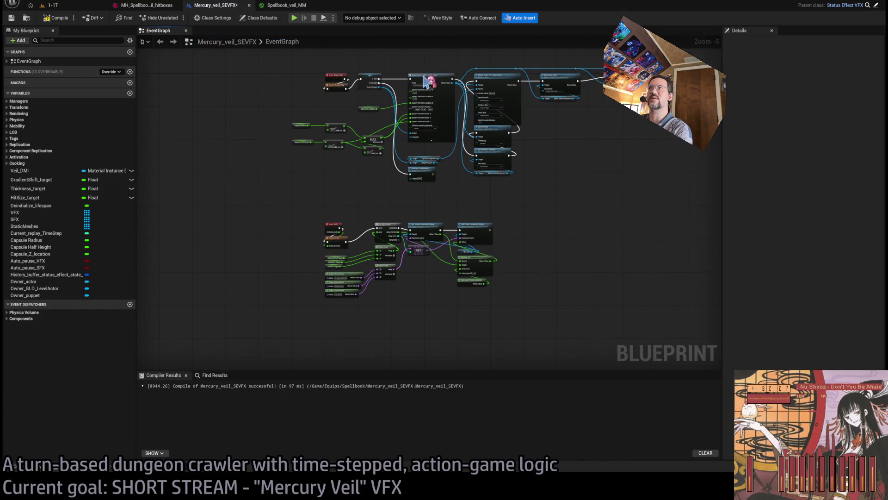
# Step: Bring the Deinitialize node over from StatusEffectVFX, close that blueprint, and place the node below the tick group
pyautogui.click(845, 5)
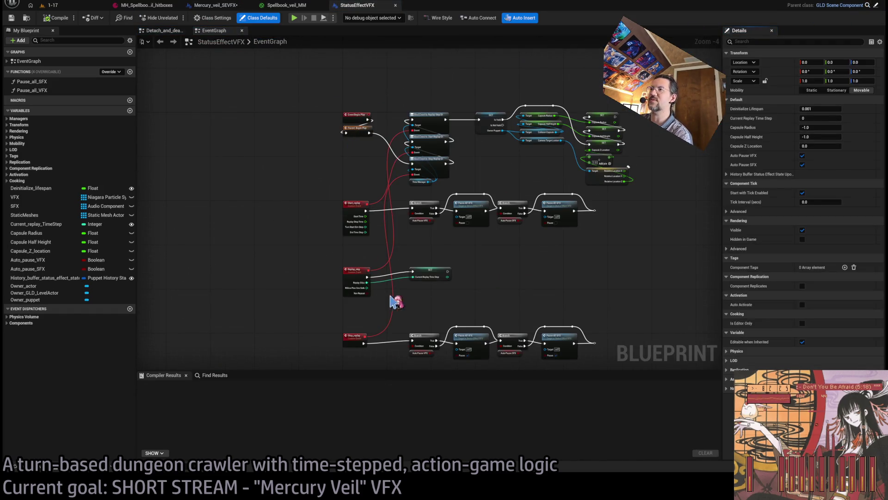
pyautogui.scroll(2, 412, 210)
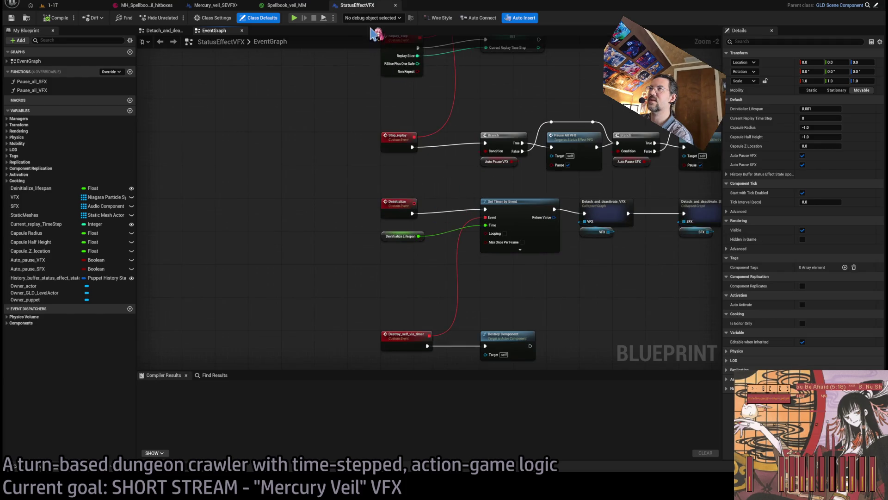
pyautogui.middleClick(319, 6)
pyautogui.click(215, 5)
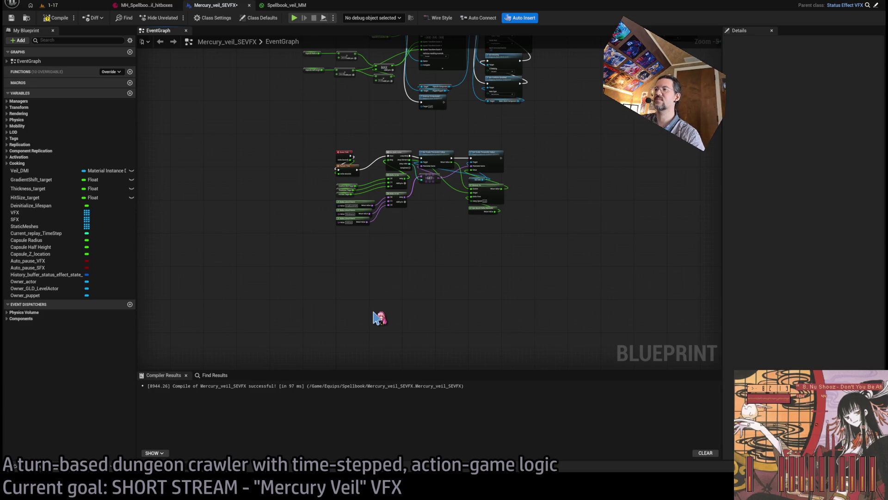
pyautogui.scroll(1, 379, 318)
pyautogui.moveTo(371, 319); pyautogui.dragTo(336, 258)
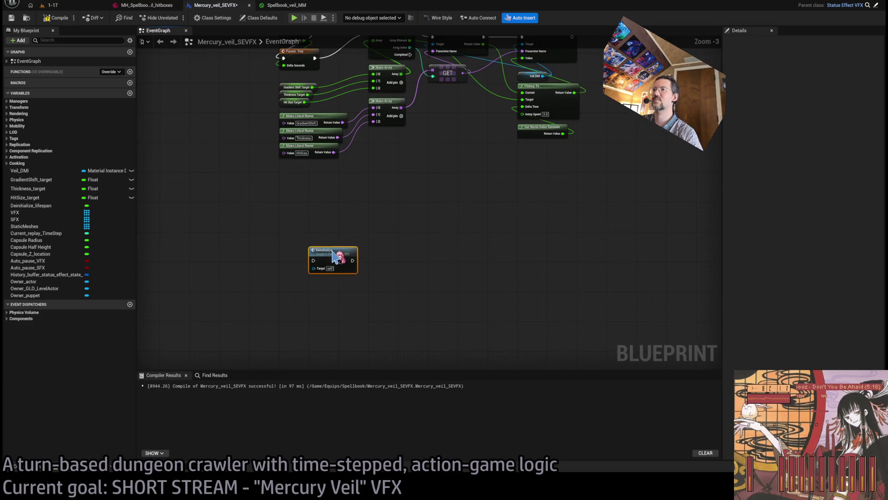
pyautogui.scroll(1, 408, 232)
pyautogui.moveTo(408, 232); pyautogui.dragTo(445, 270)
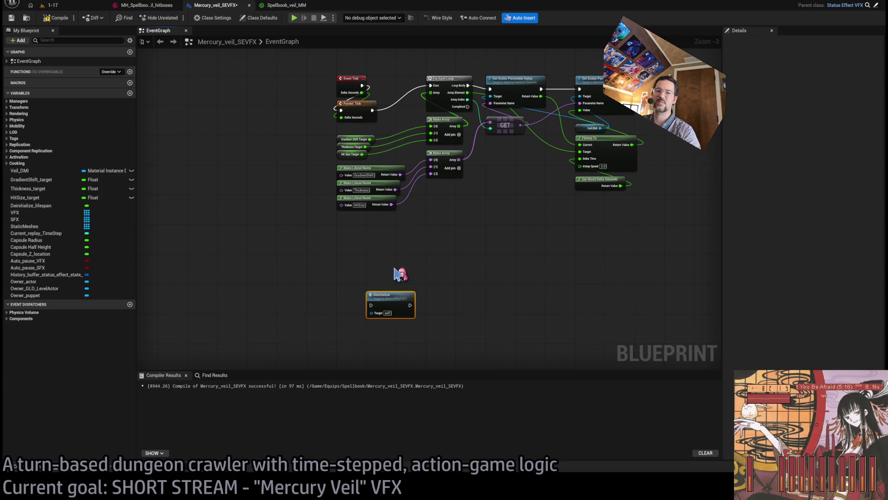